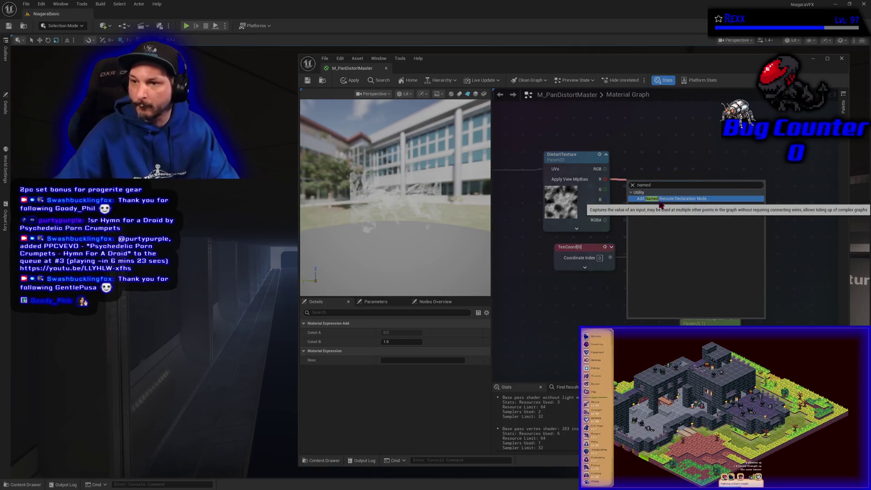
# Step: Add a Named Reroute Declaration 'CachedeDistortTextureOutput' from DistortTexture's R pin, place it beside the texture, and apply
pyautogui.click(660, 201)
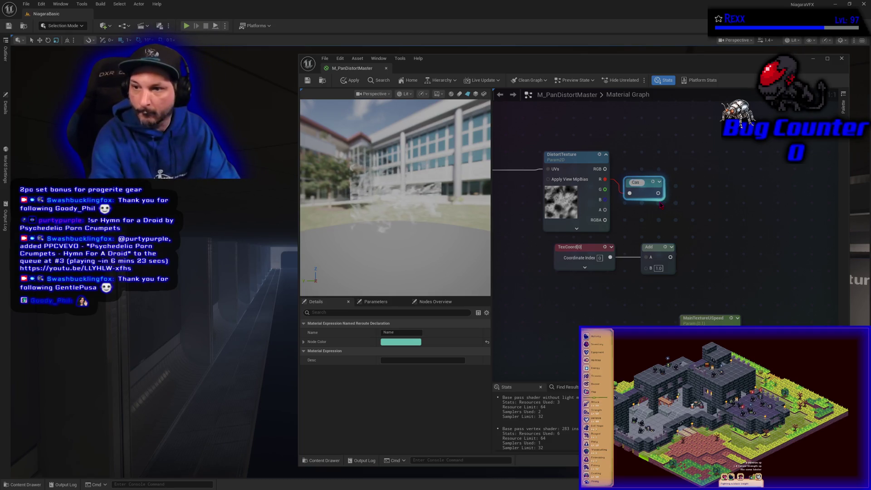
pyautogui.write('chedeDistortT')
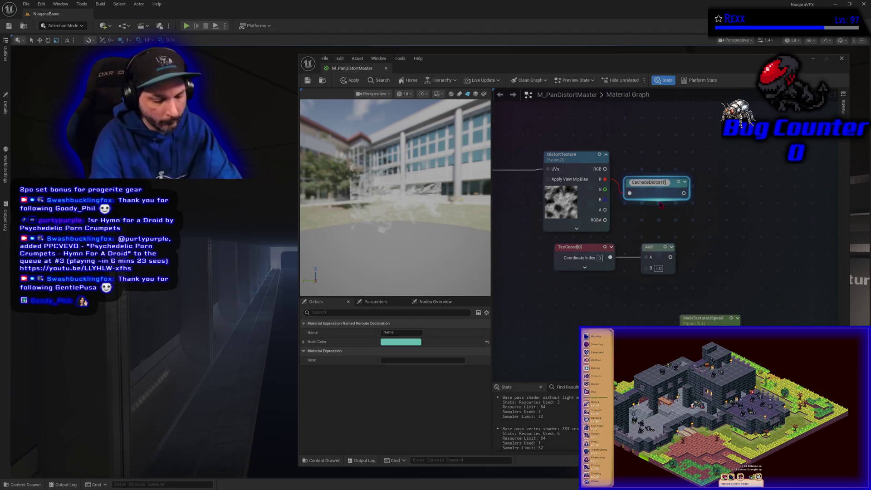
pyautogui.write('extureOutput')
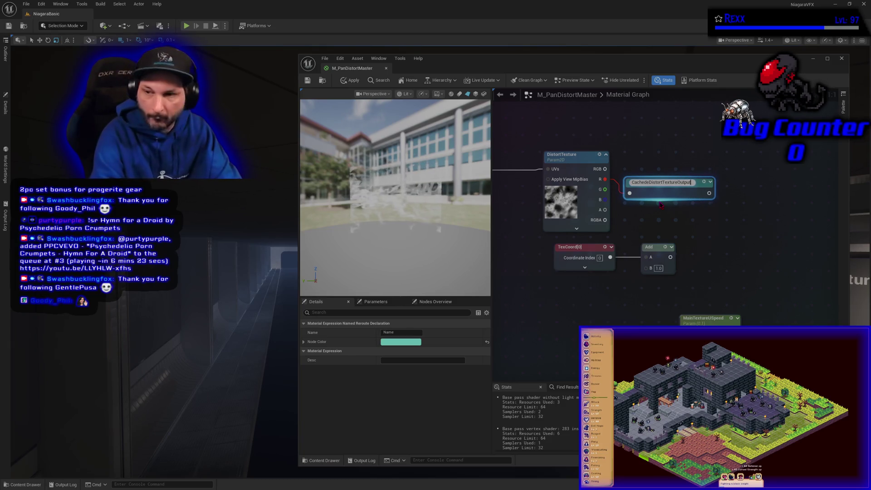
pyautogui.press('Return')
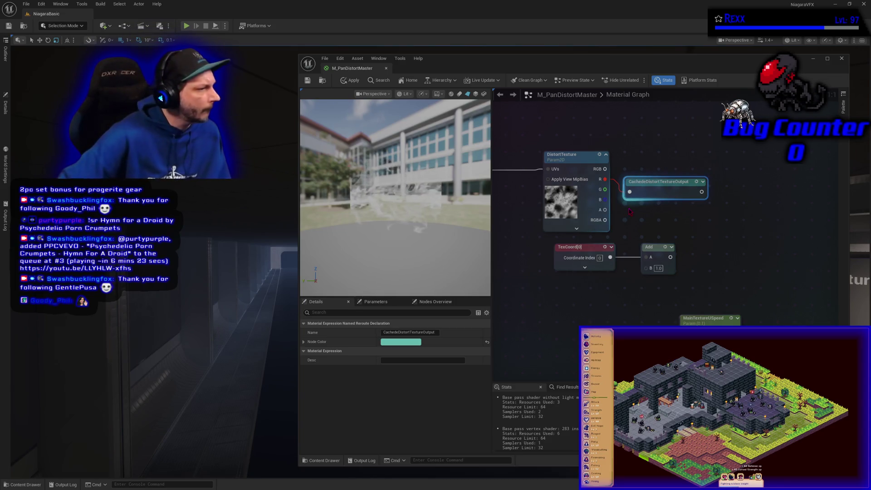
pyautogui.moveTo(658, 192); pyautogui.dragTo(664, 181)
pyautogui.scroll(-2, 698, 272)
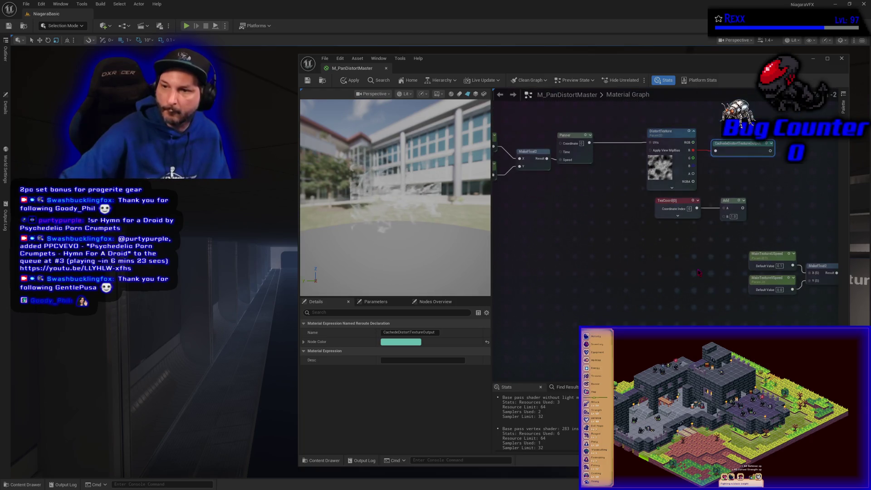
pyautogui.click(615, 303)
# Step: Save, then place a CachedeDistortTextureOutput reroute usage node next to TexCoord
pyautogui.click(351, 80)
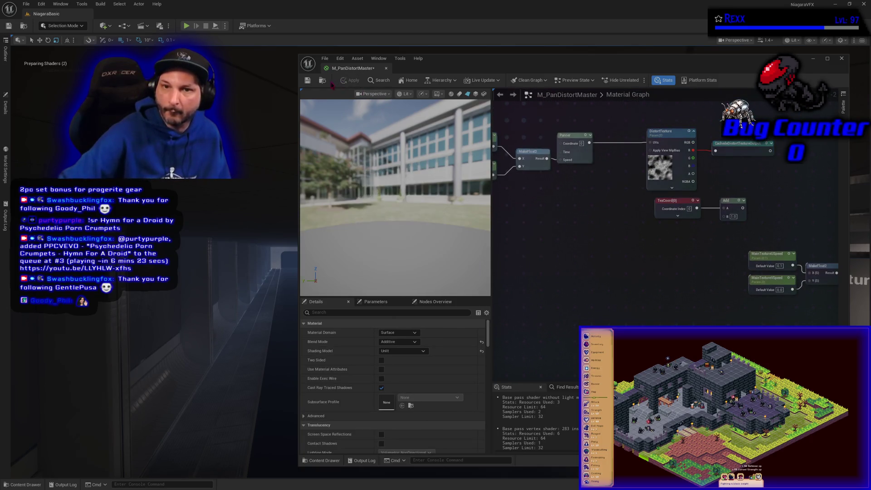
pyautogui.click(308, 81)
pyautogui.rightClick(626, 266)
pyautogui.write('cached')
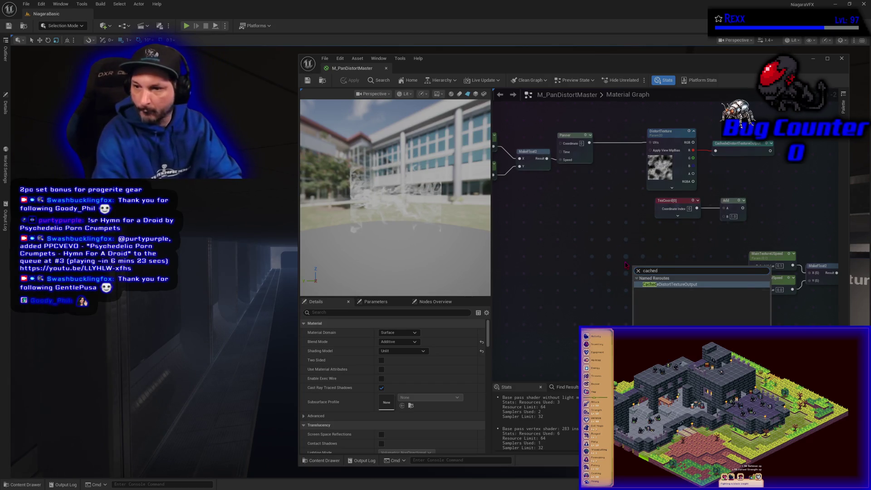
pyautogui.press('Return')
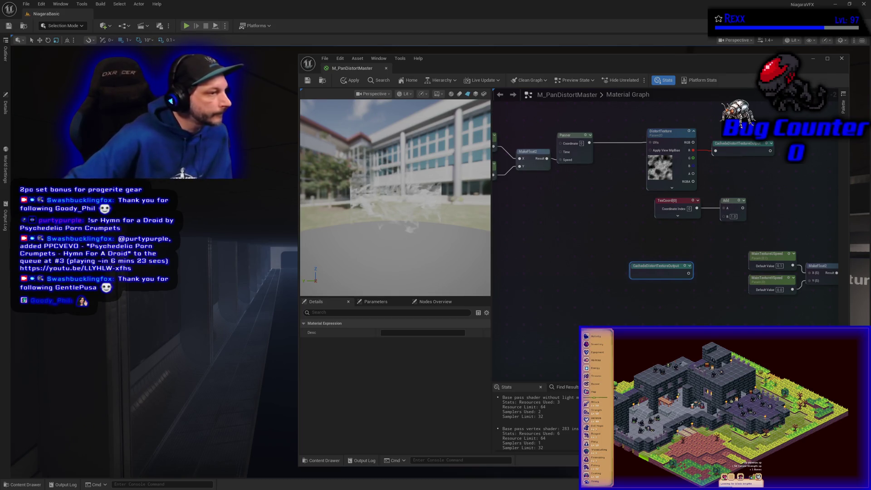
pyautogui.moveTo(653, 302); pyautogui.dragTo(600, 317)
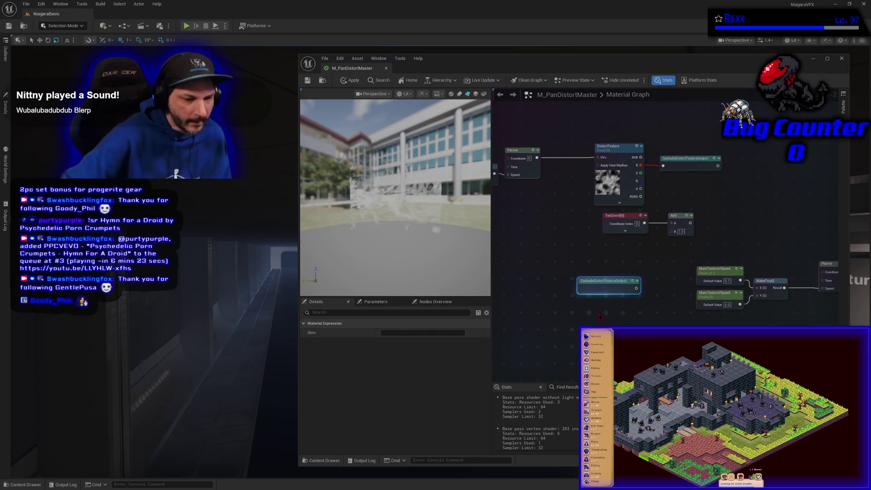
pyautogui.moveTo(604, 282)
pyautogui.mouseDown()
pyautogui.moveTo(616, 246)
pyautogui.moveTo(674, 232)
pyautogui.moveTo(616, 247)
pyautogui.mouseUp()
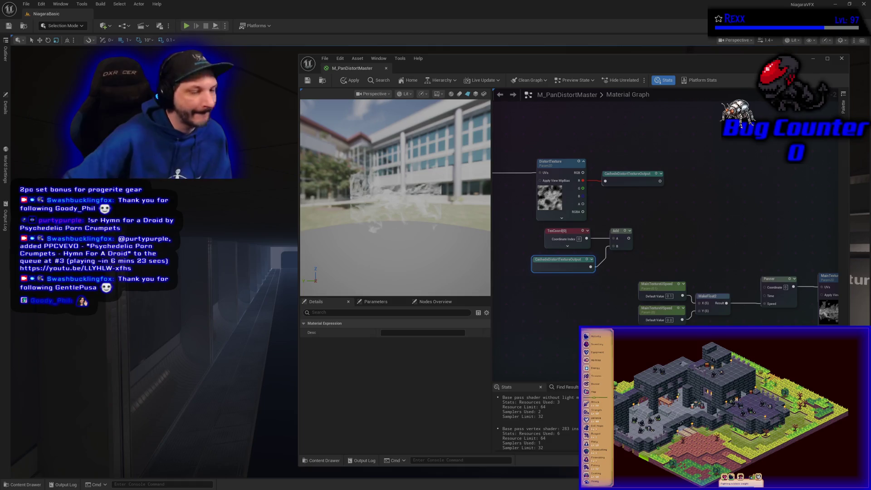
# Step: Wire the Add output into the Panner's Coordinate, shift the TexCoord group right, and apply
pyautogui.moveTo(629, 239)
pyautogui.mouseDown()
pyautogui.moveTo(812, 291)
pyautogui.moveTo(767, 287)
pyautogui.mouseUp()
pyautogui.moveTo(567, 289); pyautogui.dragTo(617, 226)
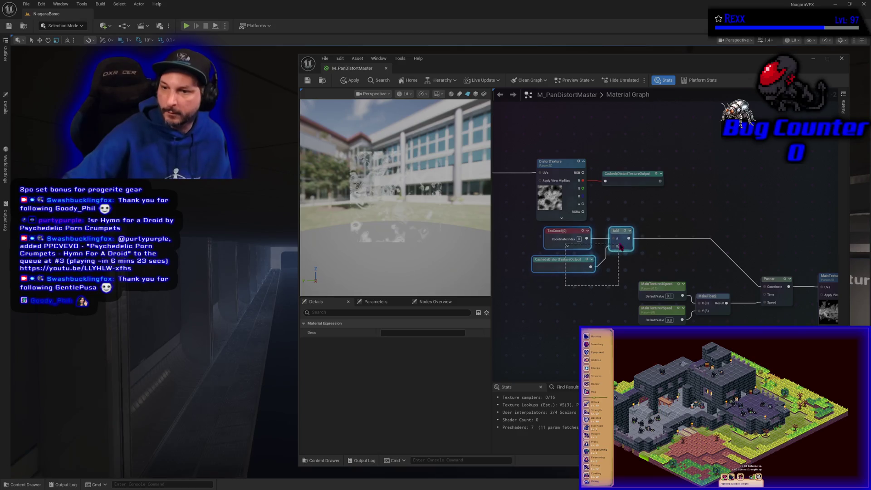
pyautogui.moveTo(562, 236); pyautogui.dragTo(656, 236)
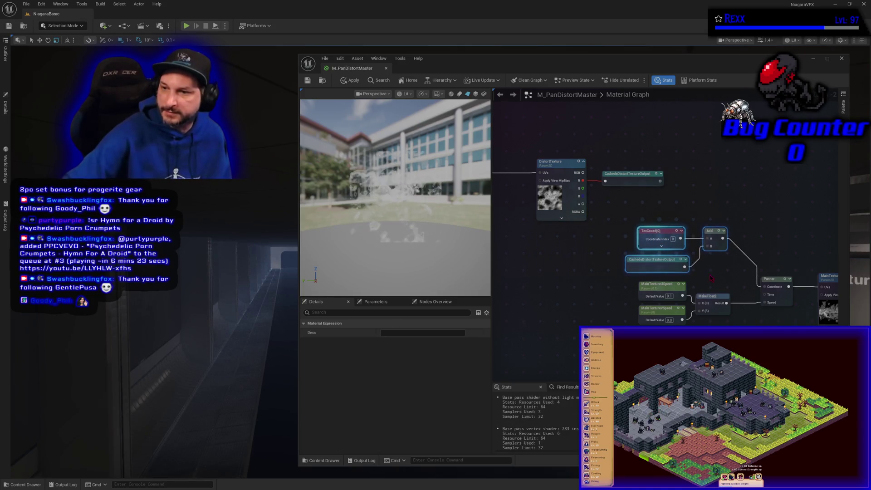
pyautogui.click(693, 229)
pyautogui.moveTo(717, 239); pyautogui.dragTo(718, 246)
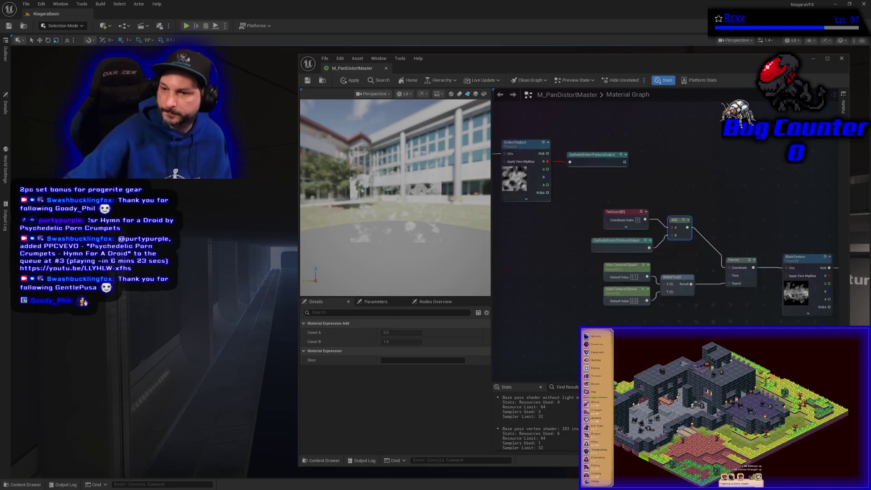
pyautogui.moveTo(562, 177)
pyautogui.mouseDown()
pyautogui.moveTo(667, 273)
pyautogui.moveTo(687, 304)
pyautogui.moveTo(662, 296)
pyautogui.mouseUp()
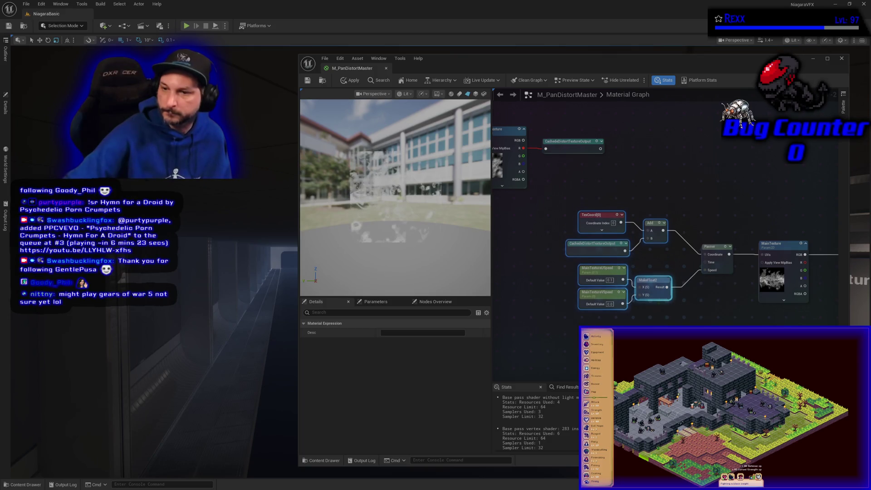
pyautogui.click(341, 81)
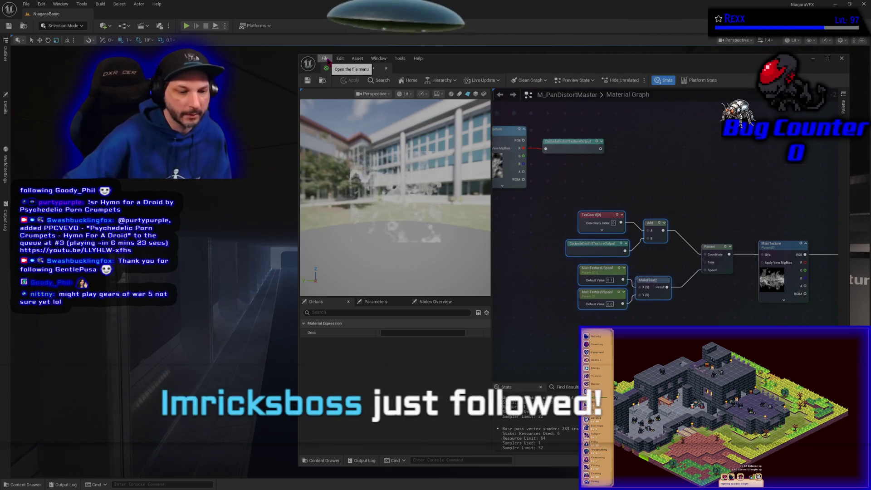
# Step: Save M_PanDistortMaster, clear the selection, and move the reroute declaration farther right
pyautogui.click(326, 59)
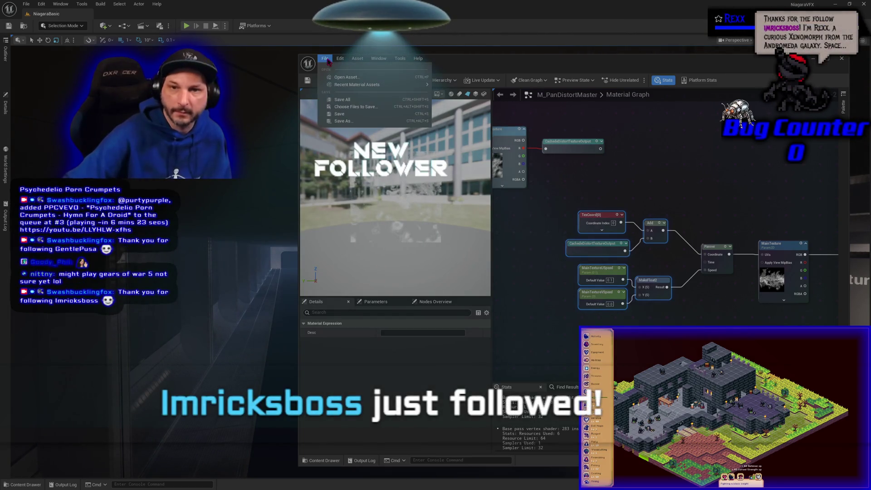
pyautogui.click(350, 102)
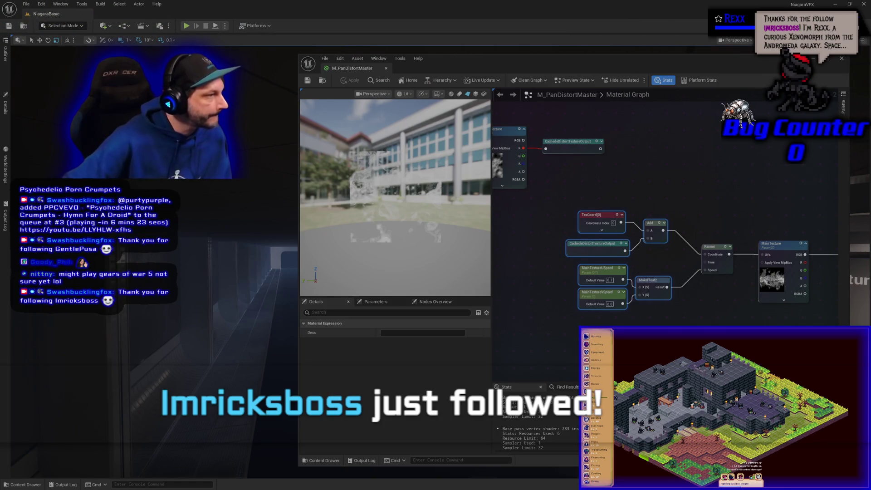
pyautogui.click(407, 221)
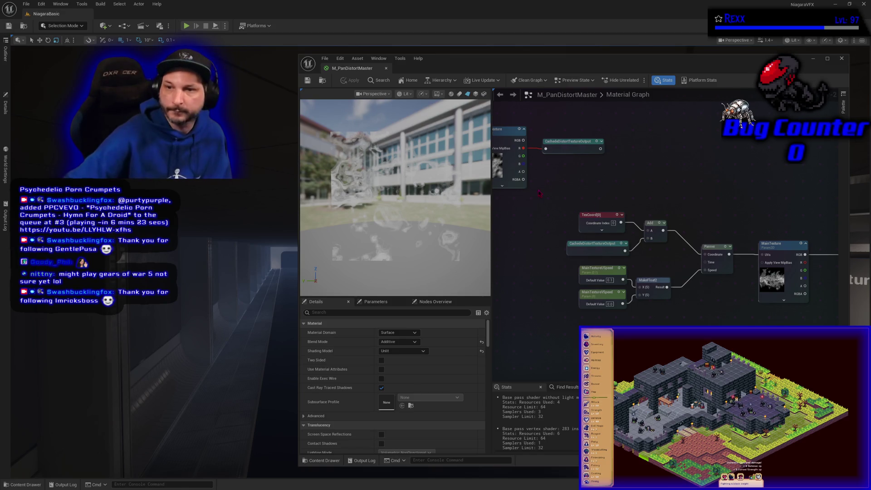
pyautogui.moveTo(646, 196); pyautogui.dragTo(735, 193)
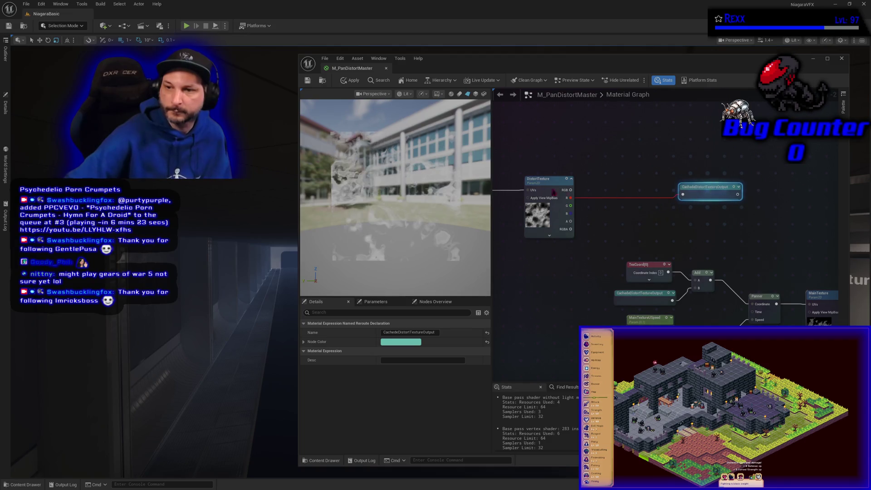
# Step: Insert a Divide node after DistortTexture's R output and place a Scalar Parameter below it
pyautogui.moveTo(571, 198); pyautogui.dragTo(590, 192)
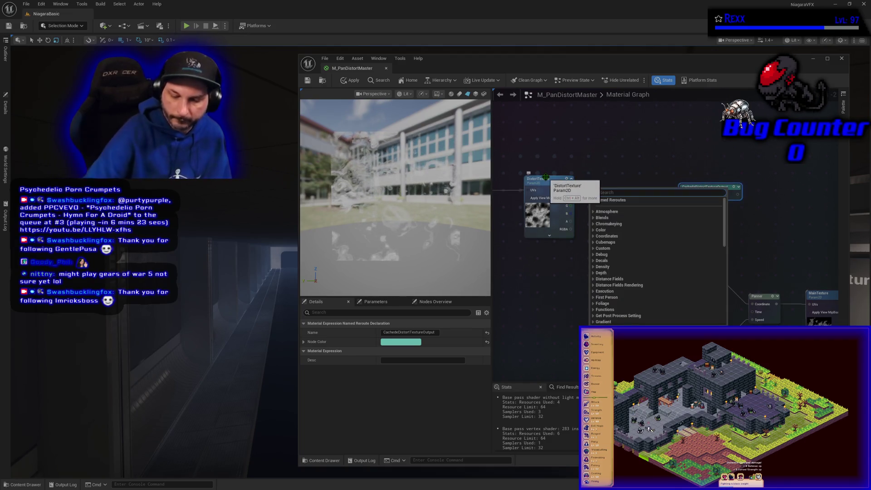
pyautogui.click(546, 177)
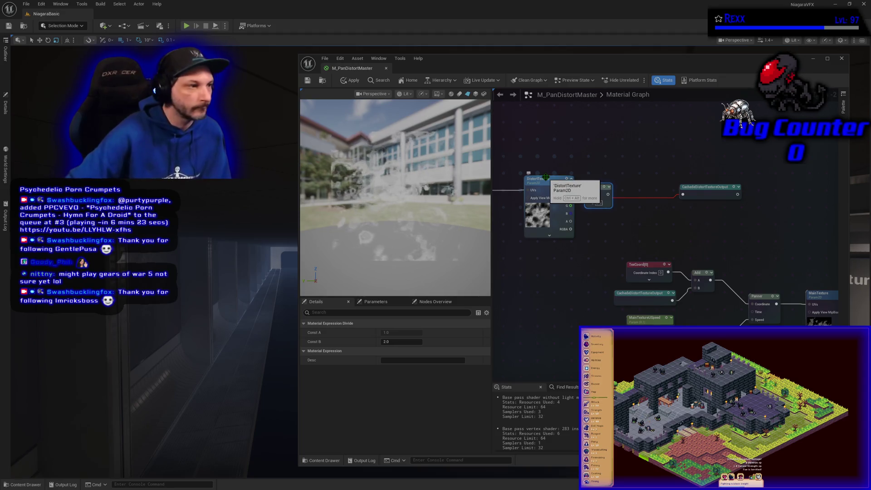
pyautogui.moveTo(596, 193)
pyautogui.mouseDown()
pyautogui.moveTo(608, 182)
pyautogui.moveTo(653, 174)
pyautogui.moveTo(645, 177)
pyautogui.mouseUp()
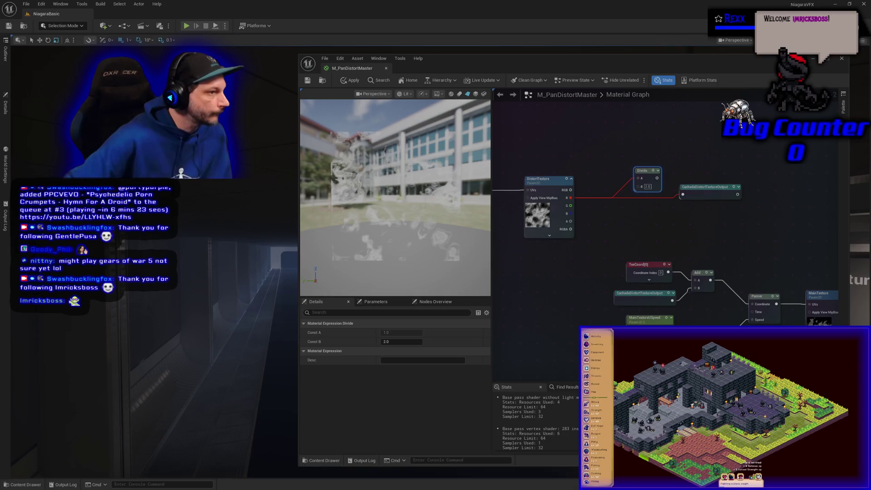
pyautogui.click(604, 221)
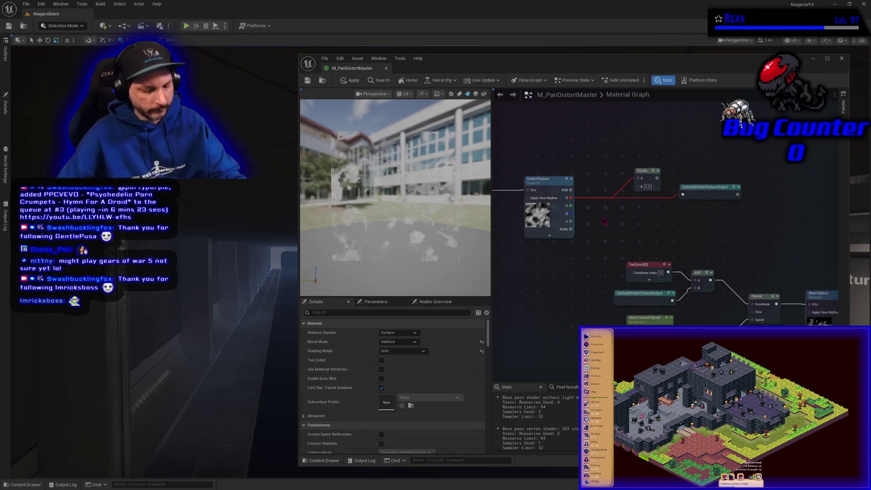
pyautogui.click(604, 221)
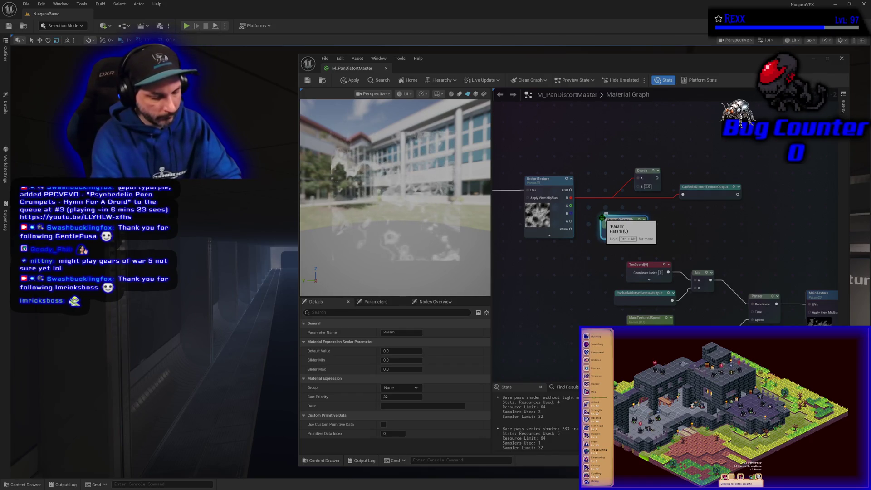
pyautogui.write('StrengthDecreaseAmount')
# Step: Name the scalar parameter StrengthDecreaseAmount and connect it to the Divide node's B input
pyautogui.press('Return')
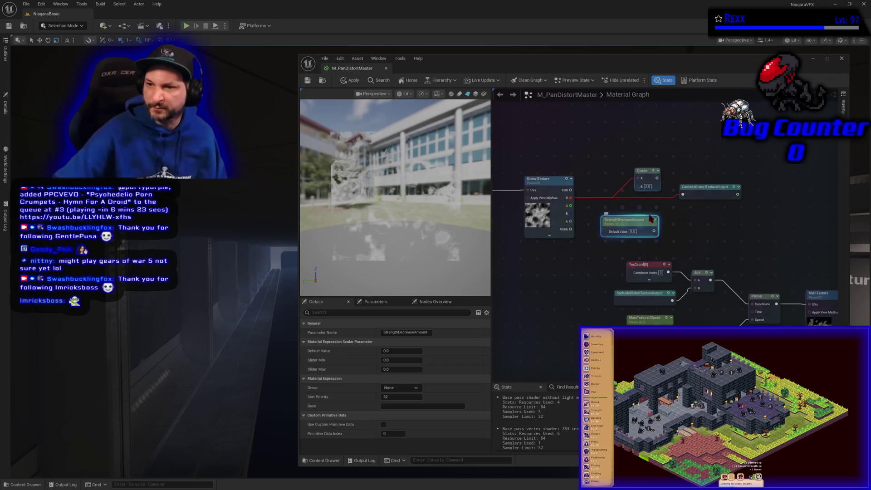
pyautogui.moveTo(654, 231); pyautogui.dragTo(640, 187)
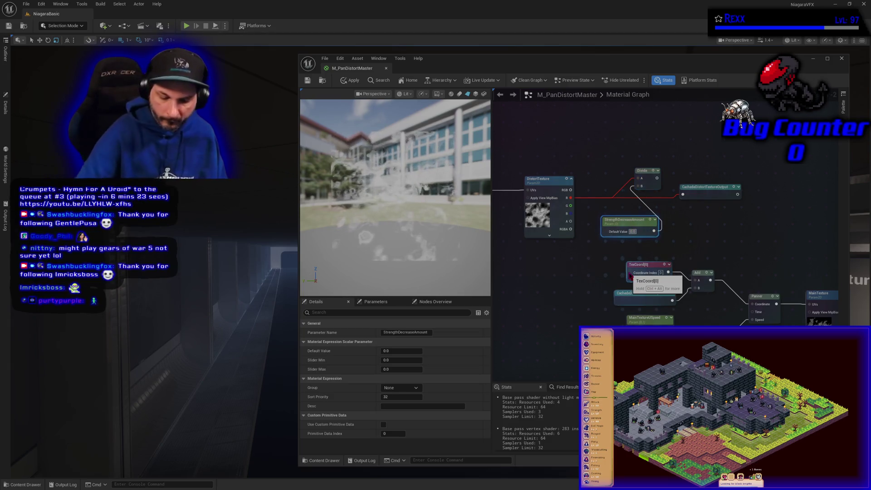
pyautogui.write('20')
pyautogui.press('Return')
pyautogui.write('2')
pyautogui.press('Return')
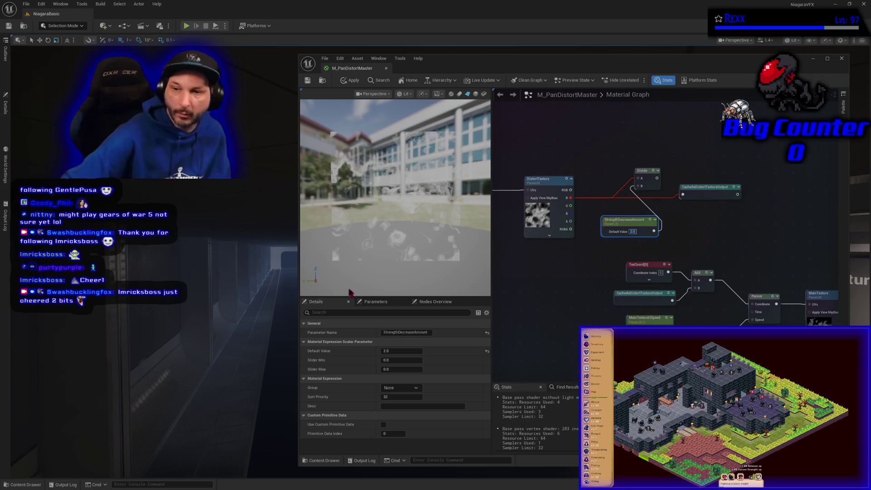
# Step: Set StrengthDecreaseAmount's default value to 5, apply, and rewire the Divide result output
pyautogui.write('5')
pyautogui.press('Return')
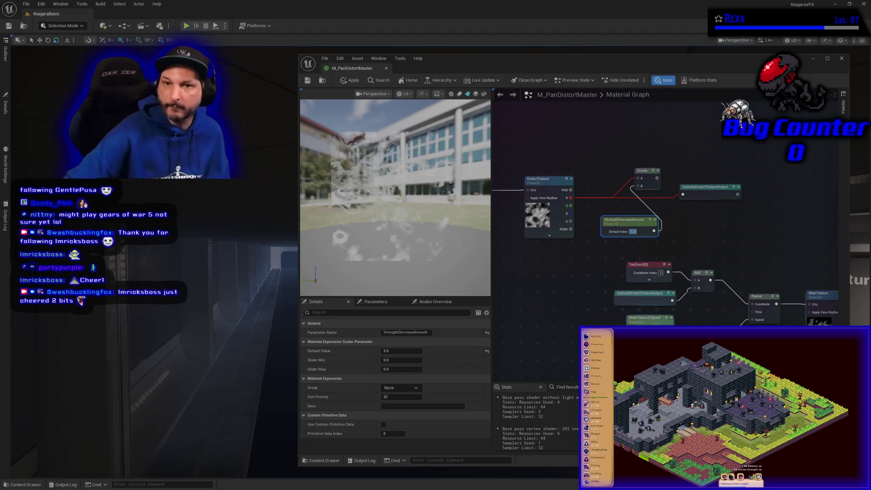
pyautogui.click(353, 80)
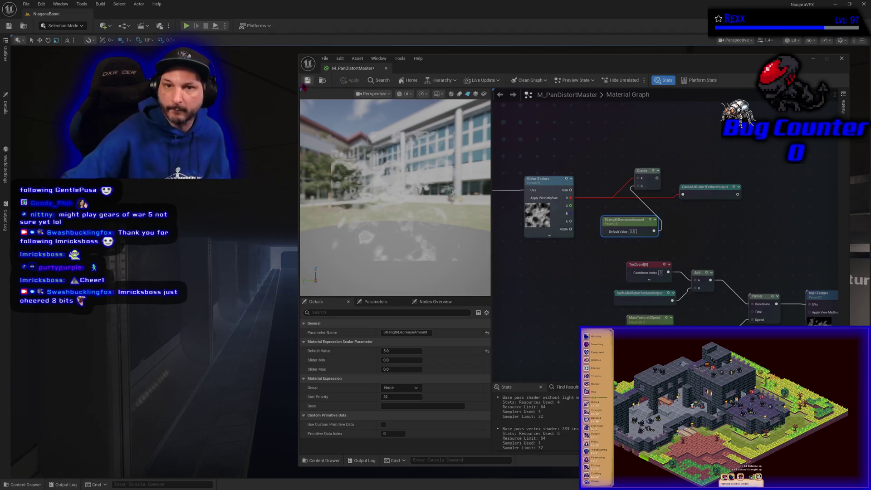
pyautogui.moveTo(657, 178)
pyautogui.mouseDown()
pyautogui.moveTo(699, 193)
pyautogui.moveTo(683, 194)
pyautogui.mouseUp()
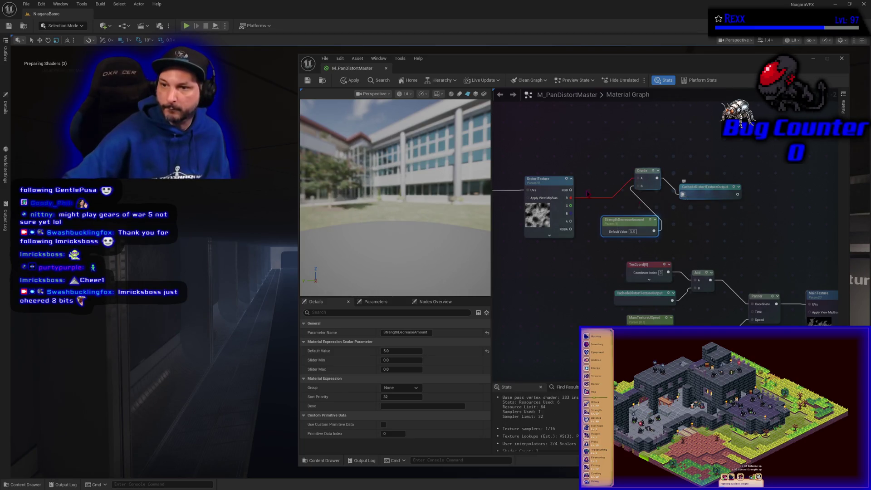
# Step: Put StrengthDecreaseAmount in the 02-Distortion group with sort priority 5, then apply and save
pyautogui.click(350, 80)
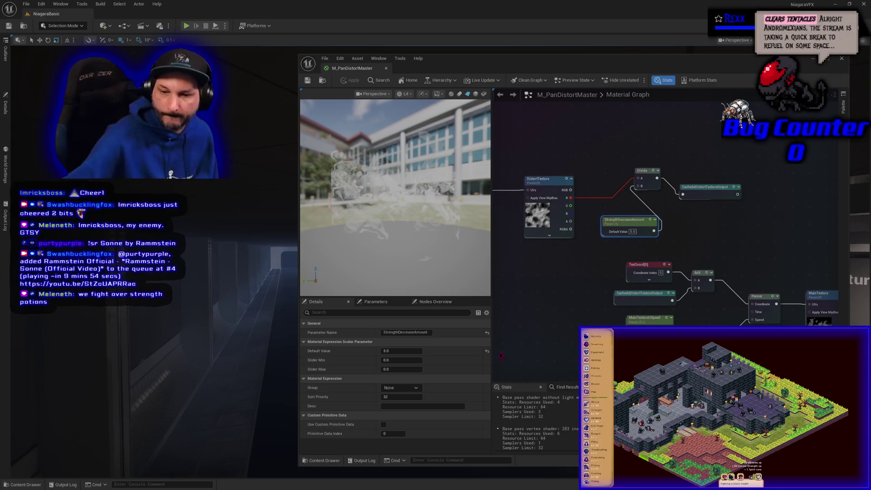
pyautogui.click(417, 388)
pyautogui.click(411, 401)
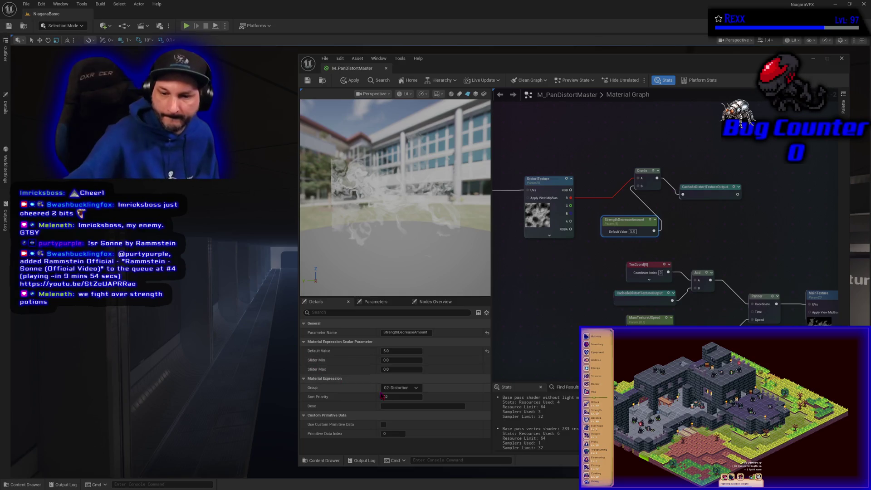
pyautogui.write('1')
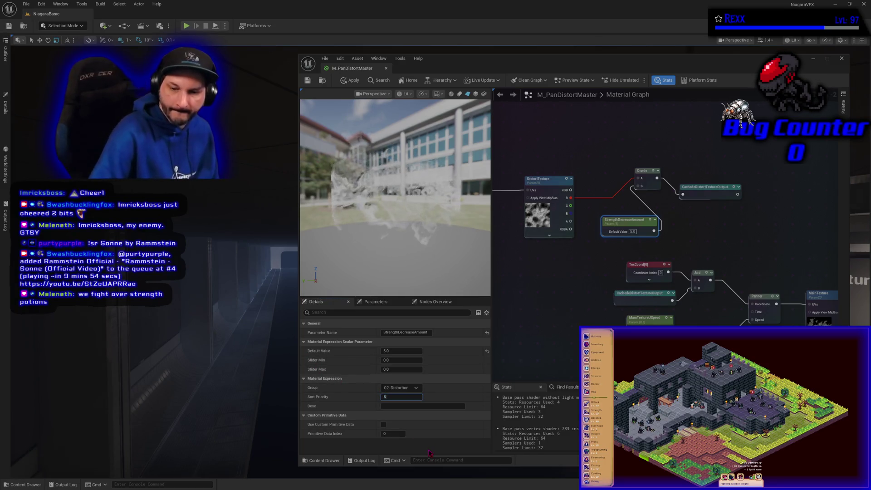
pyautogui.click(350, 80)
pyautogui.click(325, 59)
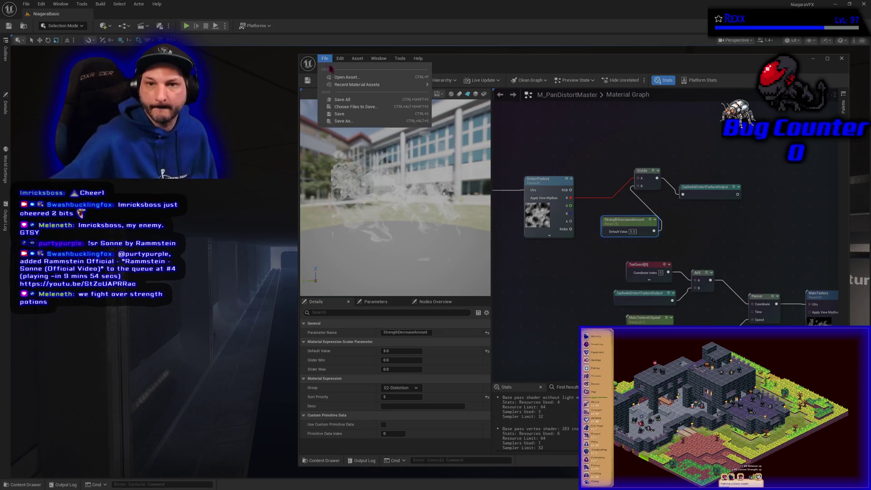
pyautogui.click(498, 175)
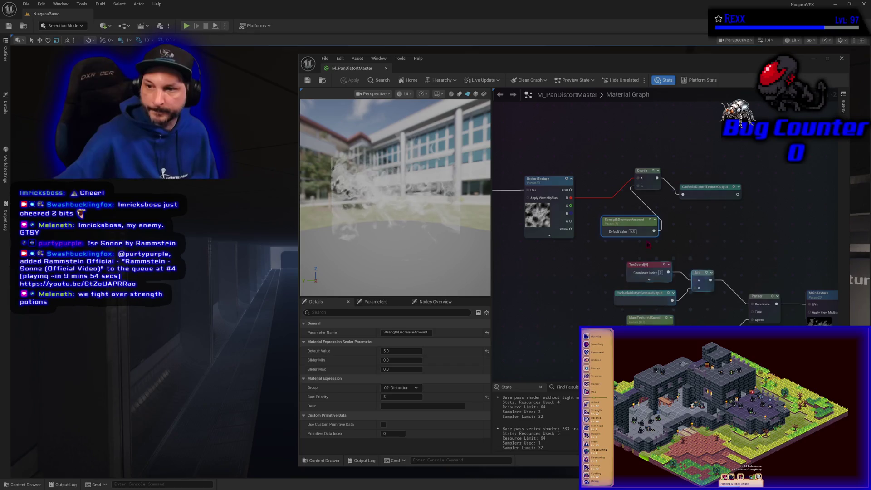
pyautogui.moveTo(650, 153)
pyautogui.mouseDown()
pyautogui.moveTo(741, 196)
pyautogui.moveTo(752, 215)
pyautogui.mouseUp()
# Step: Raise StrengthDecreaseAmount and CachedDistortTextureOutput slightly to line them up with Divide
pyautogui.moveTo(639, 226); pyautogui.dragTo(640, 217)
pyautogui.moveTo(736, 217); pyautogui.dragTo(736, 201)
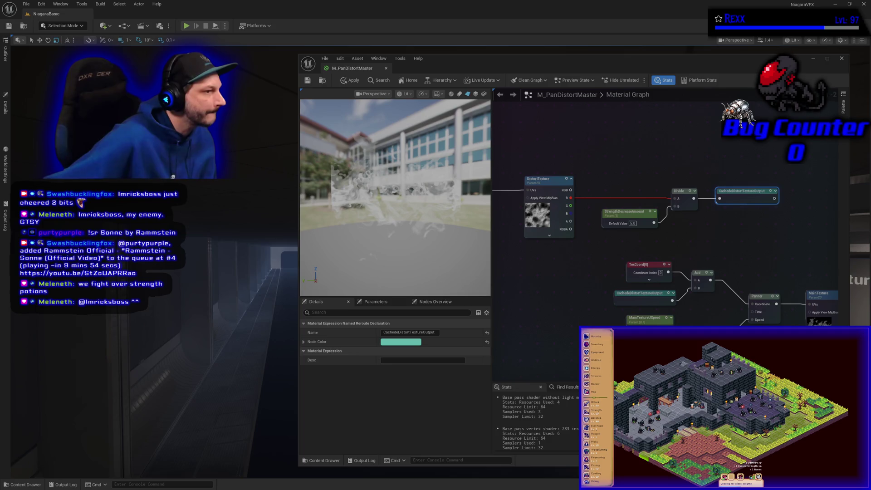
pyautogui.rightClick(532, 277)
# Step: Add a Static Switch Parameter named DecreaseDistortStrength and move it up beside Divide
pyautogui.write('cache')
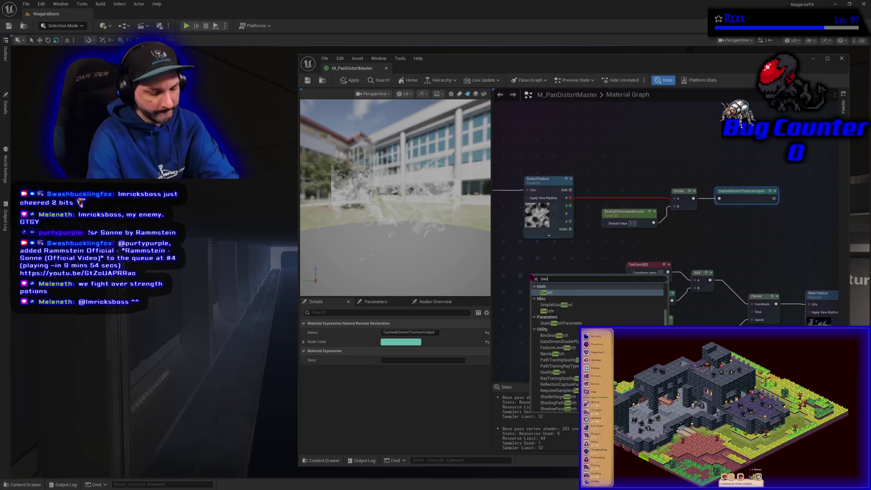
pyautogui.press('Escape')
pyautogui.click(531, 276)
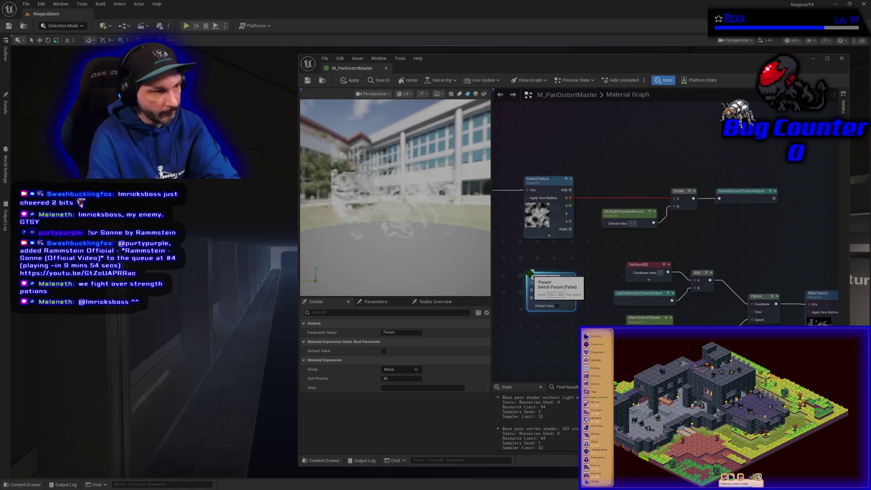
pyautogui.write('Strength')
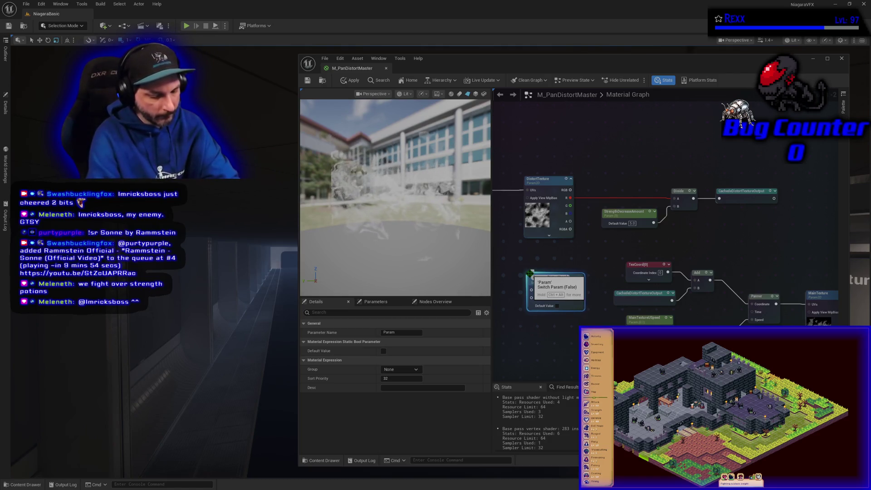
pyautogui.press('Return')
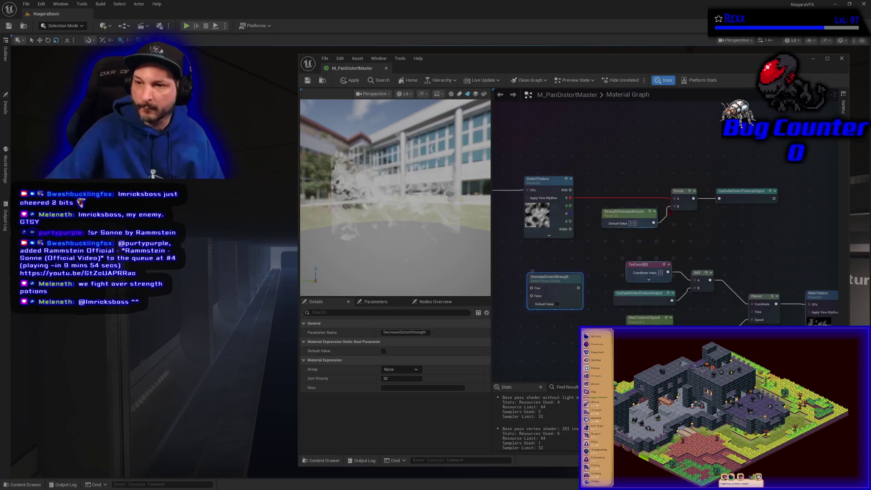
pyautogui.moveTo(713, 232); pyautogui.dragTo(664, 229)
pyautogui.moveTo(521, 272)
pyautogui.mouseDown()
pyautogui.moveTo(556, 271)
pyautogui.moveTo(696, 155)
pyautogui.moveTo(697, 137)
pyautogui.mouseUp()
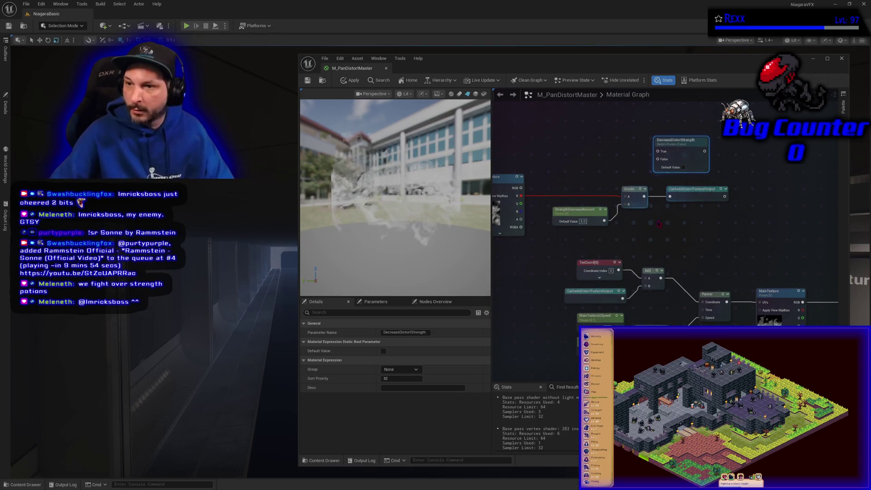
# Step: Route Divide into the switch's True and the texture's R channel into False, then apply
pyautogui.moveTo(670, 206)
pyautogui.mouseDown()
pyautogui.moveTo(697, 207)
pyautogui.moveTo(746, 229)
pyautogui.mouseUp()
pyautogui.moveTo(679, 140); pyautogui.dragTo(699, 180)
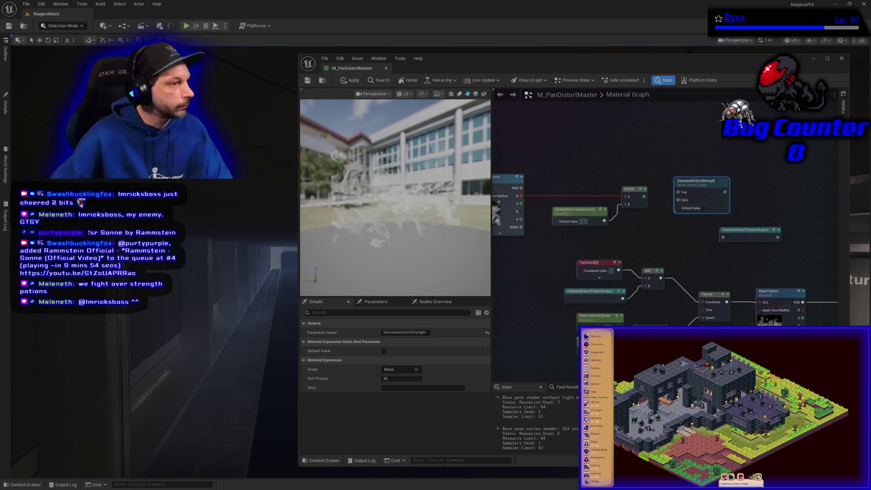
pyautogui.moveTo(644, 196)
pyautogui.mouseDown()
pyautogui.moveTo(699, 216)
pyautogui.moveTo(679, 193)
pyautogui.mouseUp()
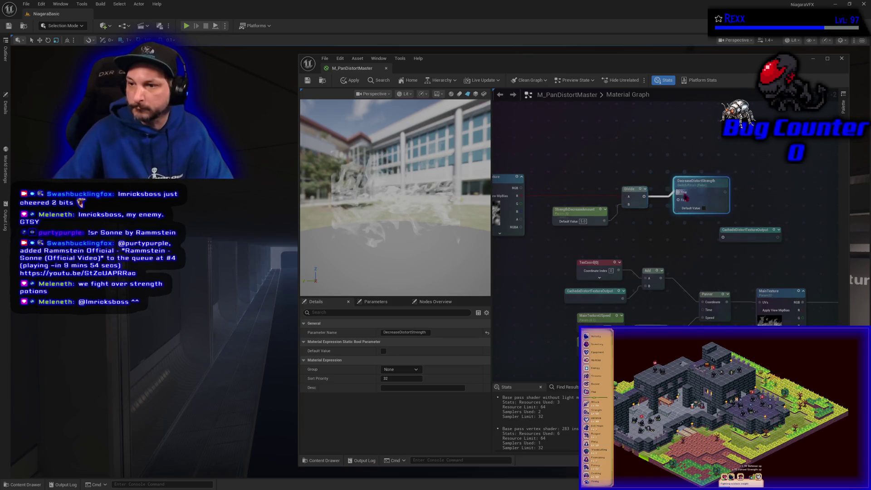
pyautogui.moveTo(738, 233); pyautogui.dragTo(755, 185)
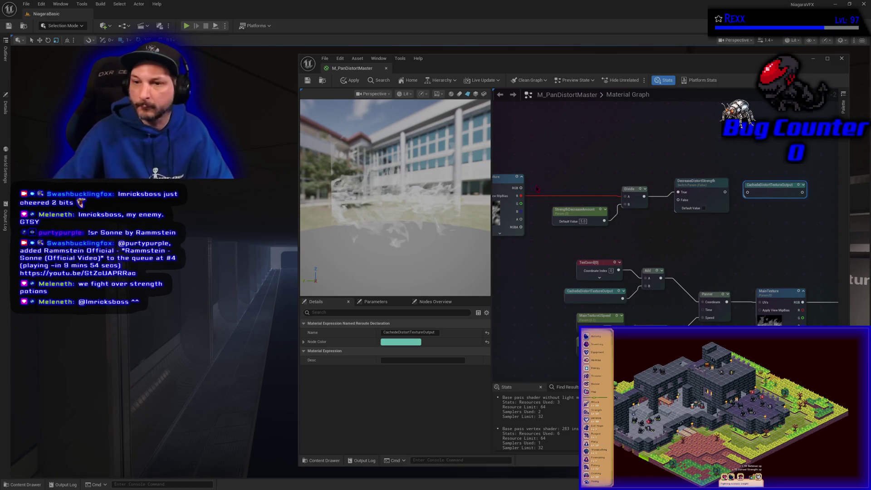
pyautogui.moveTo(520, 195)
pyautogui.mouseDown()
pyautogui.moveTo(679, 200)
pyautogui.moveTo(743, 184)
pyautogui.moveTo(748, 191)
pyautogui.mouseUp()
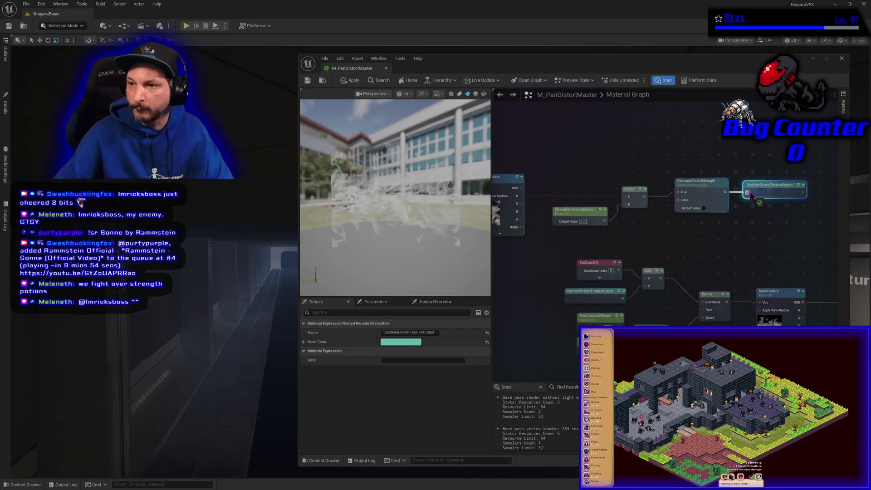
pyautogui.click(352, 81)
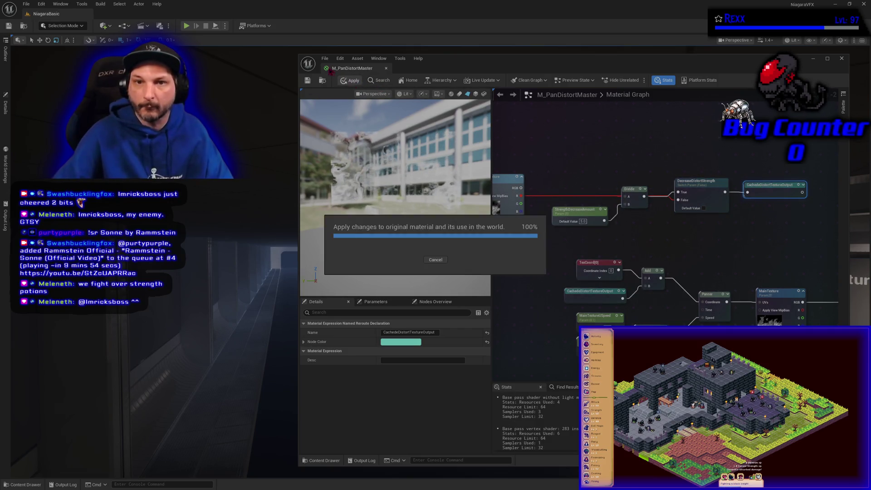
# Step: Tick the Default Value checkbox so DecreaseDistortStrength defaults to True
pyautogui.click(324, 59)
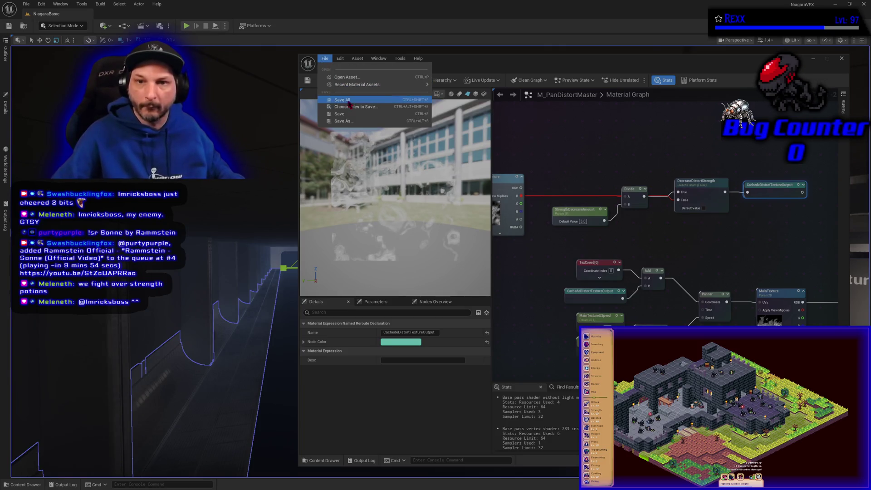
pyautogui.click(574, 151)
pyautogui.moveTo(245, 218); pyautogui.dragTo(261, 211)
pyautogui.click(261, 210)
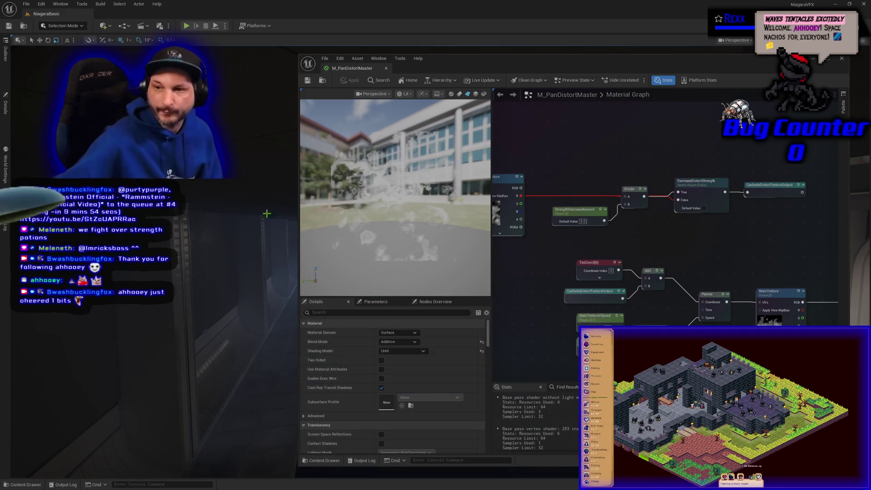
pyautogui.click(704, 208)
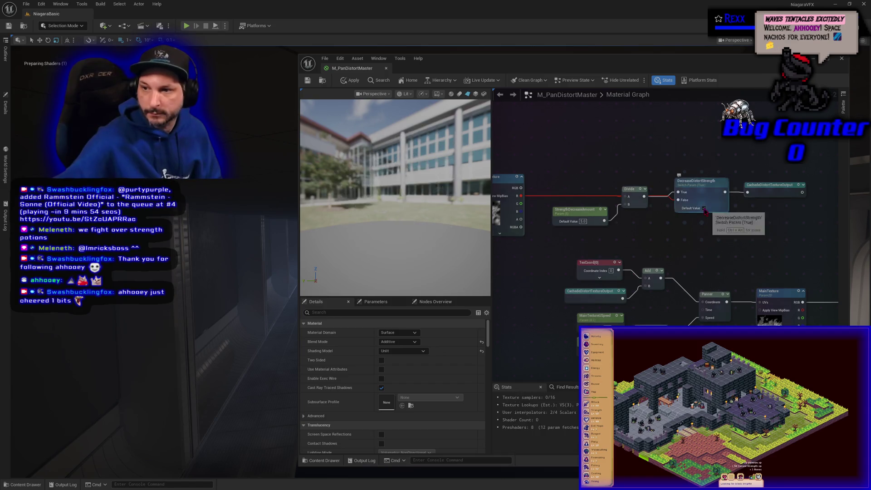
# Step: Put DecreaseDistortStrength in the 02-Distortion group with sort priority 4, apply, and save with Ctrl+S
pyautogui.click(351, 80)
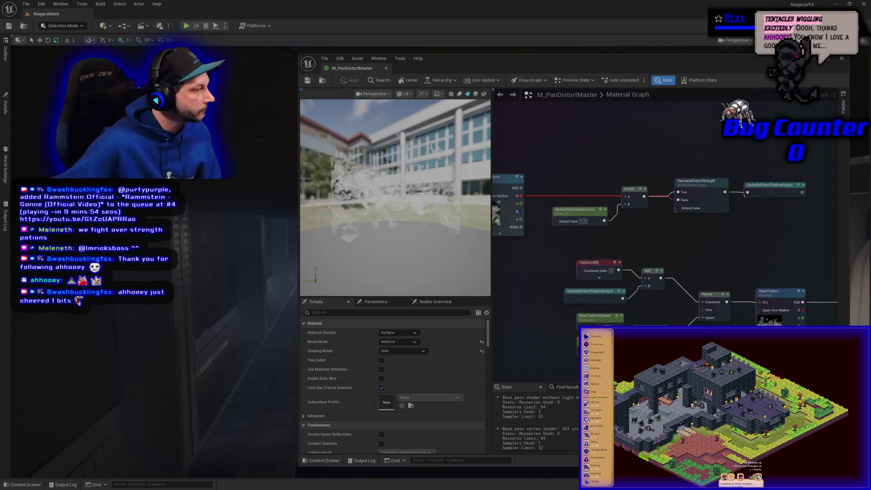
pyautogui.click(701, 202)
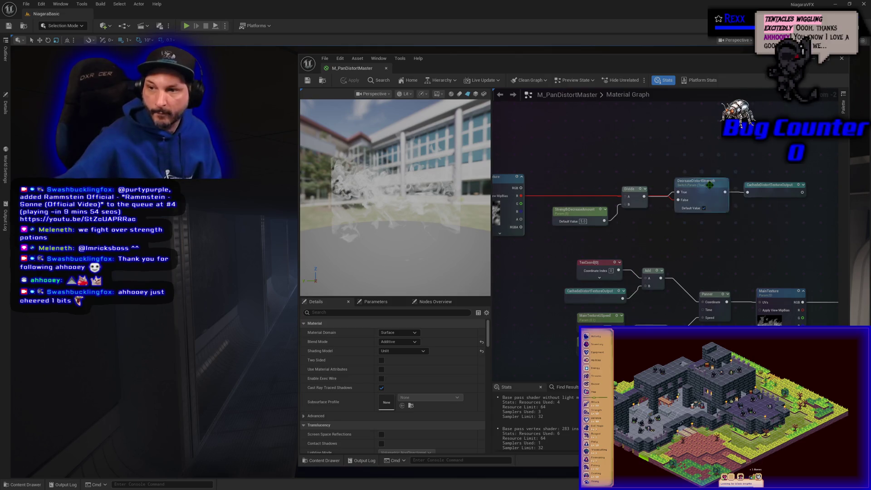
pyautogui.click(417, 369)
pyautogui.click(400, 382)
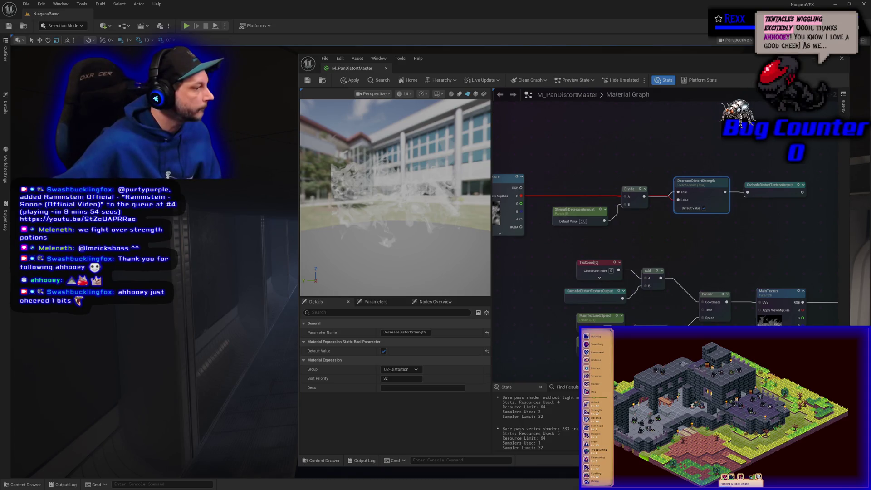
pyautogui.click(402, 379)
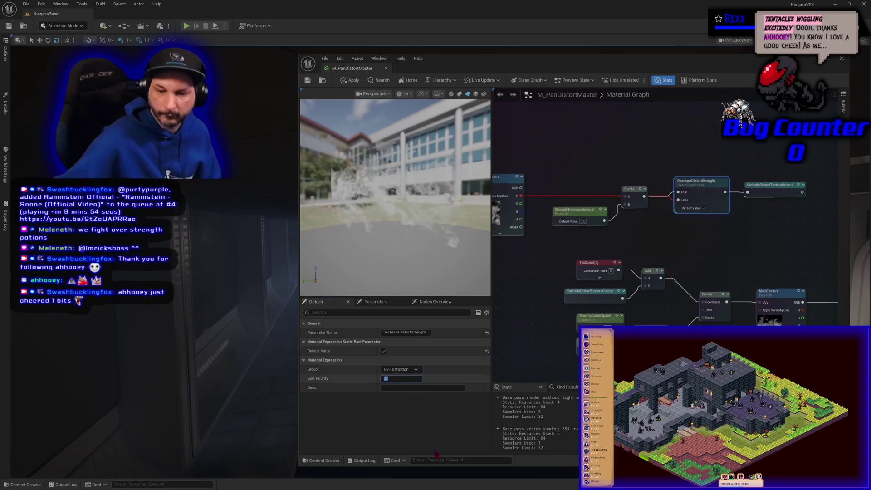
pyautogui.write('0')
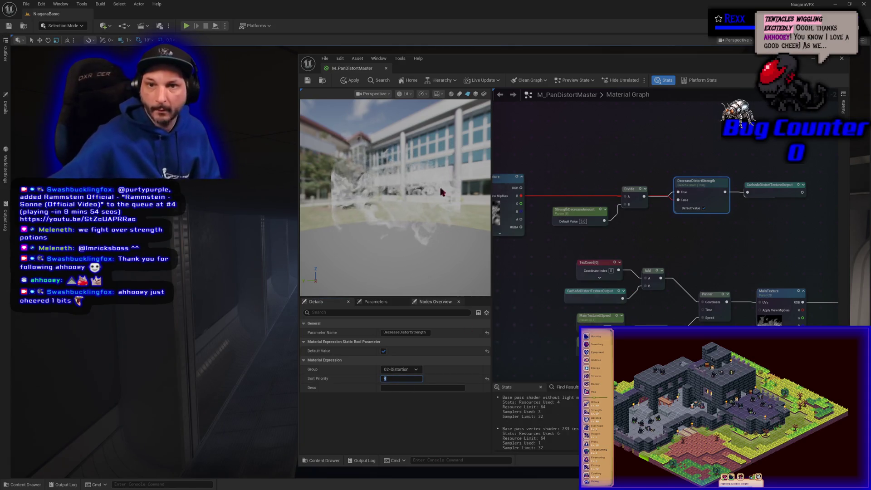
pyautogui.click(348, 80)
pyautogui.click(325, 58)
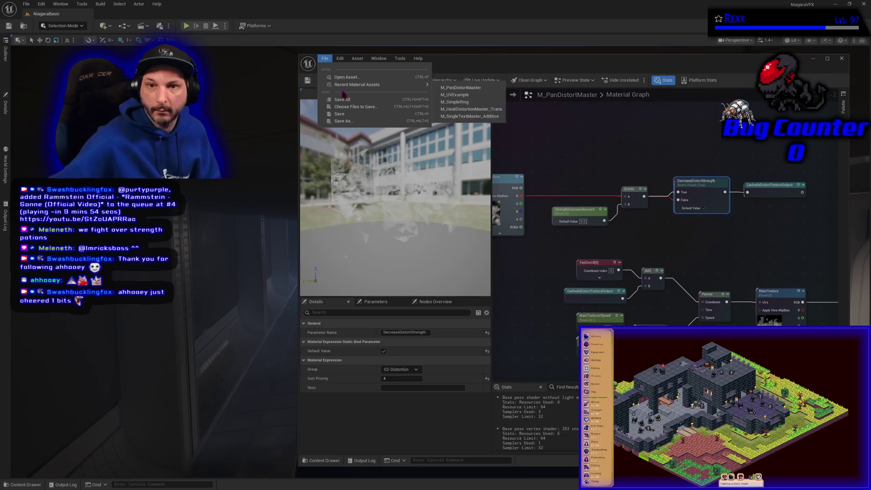
pyautogui.press('Escape')
pyautogui.hotkey('ctrl', 's')
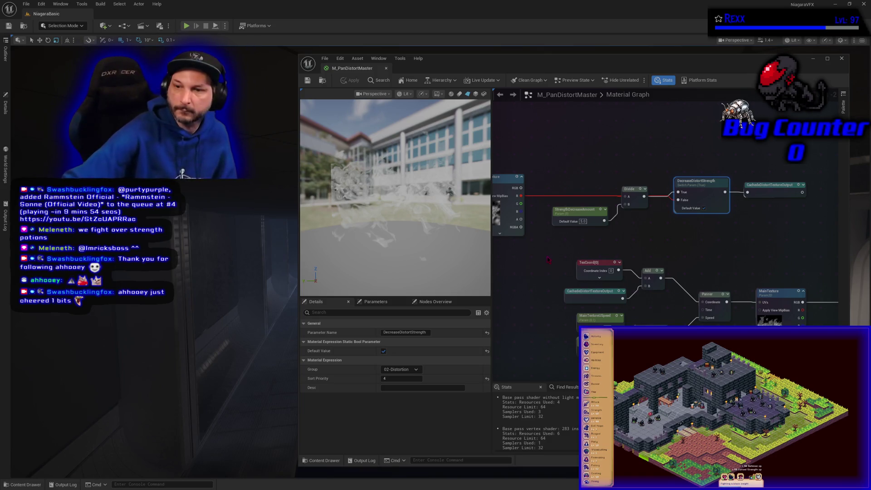
# Step: Wrap the upper row of distortion nodes in a blue comment titled 'Distort Texture'
pyautogui.scroll(-5, 549, 259)
pyautogui.moveTo(537, 204)
pyautogui.mouseDown()
pyautogui.moveTo(672, 265)
pyautogui.moveTo(735, 272)
pyautogui.moveTo(726, 269)
pyautogui.mouseUp()
pyautogui.moveTo(629, 254); pyautogui.dragTo(640, 242)
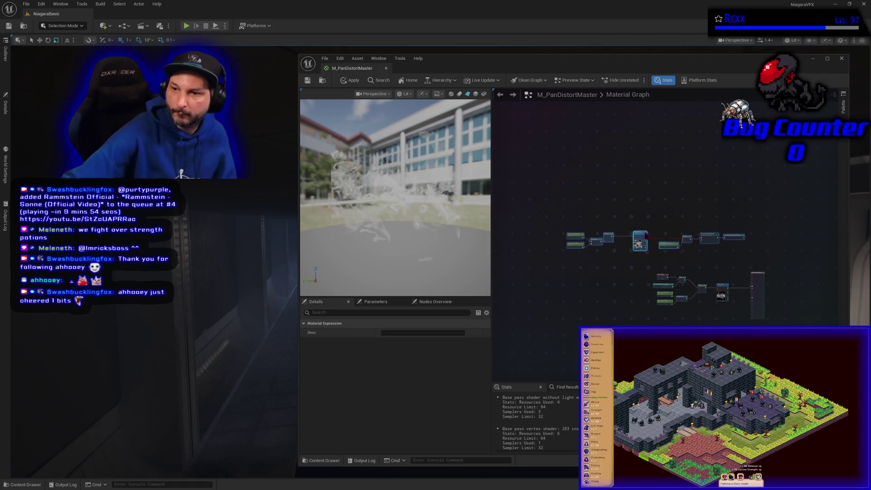
pyautogui.press('c')
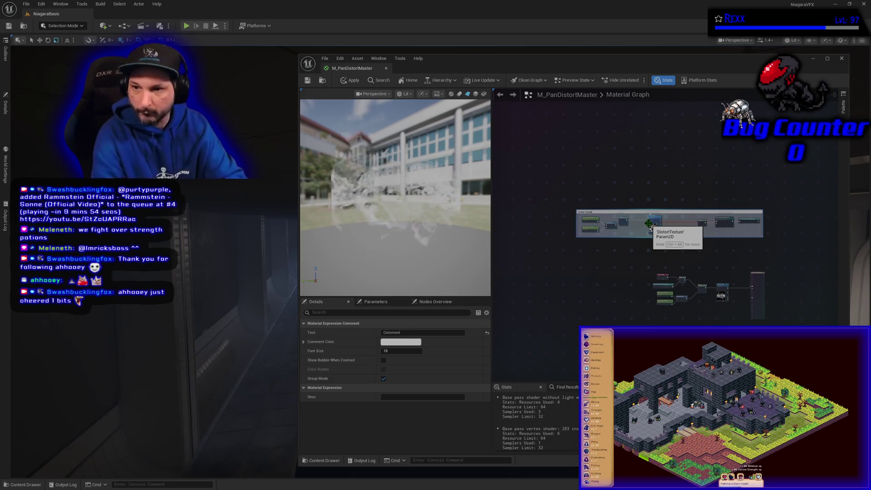
pyautogui.press('Return')
pyautogui.click(418, 342)
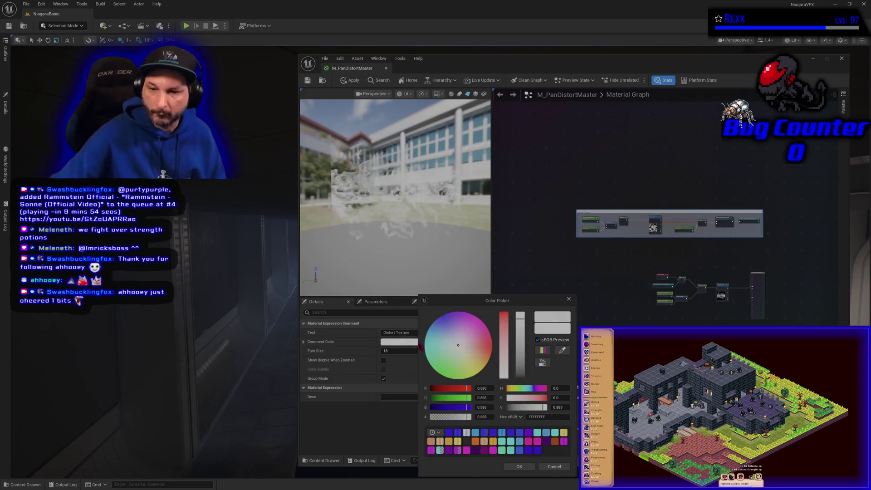
pyautogui.click(429, 341)
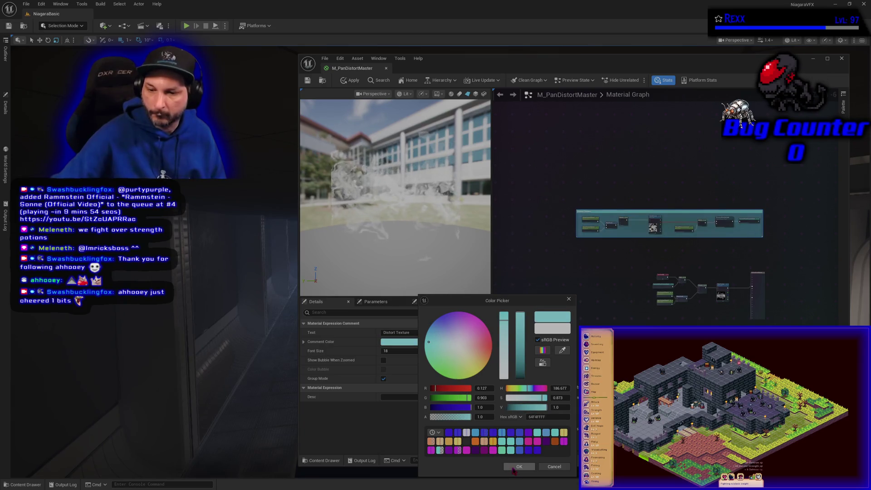
pyautogui.click(430, 329)
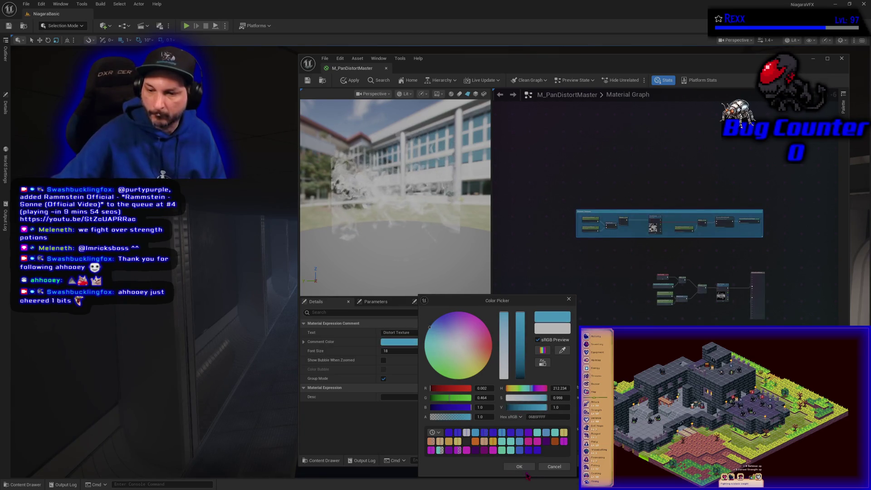
pyautogui.click(520, 467)
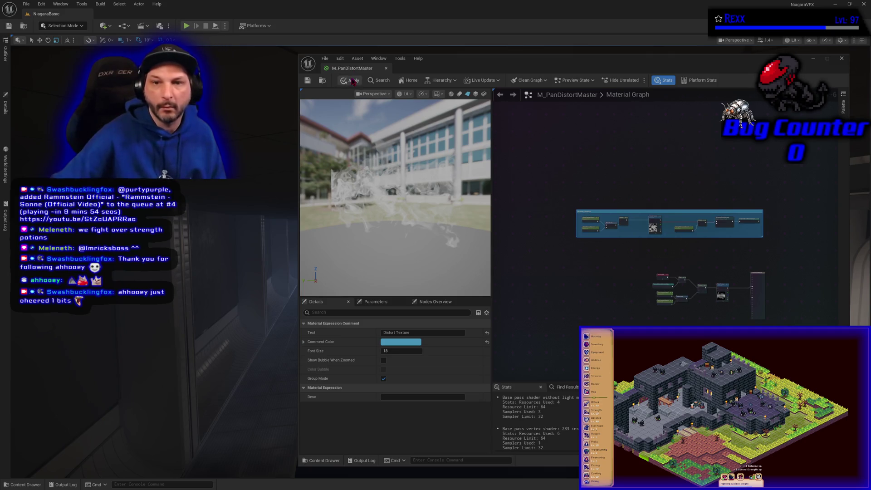
# Step: Save all modified assets and dock the material editor into the main window
pyautogui.click(325, 59)
pyautogui.click(336, 99)
pyautogui.moveTo(348, 70)
pyautogui.mouseDown()
pyautogui.moveTo(327, 14)
pyautogui.moveTo(118, 14)
pyautogui.mouseUp()
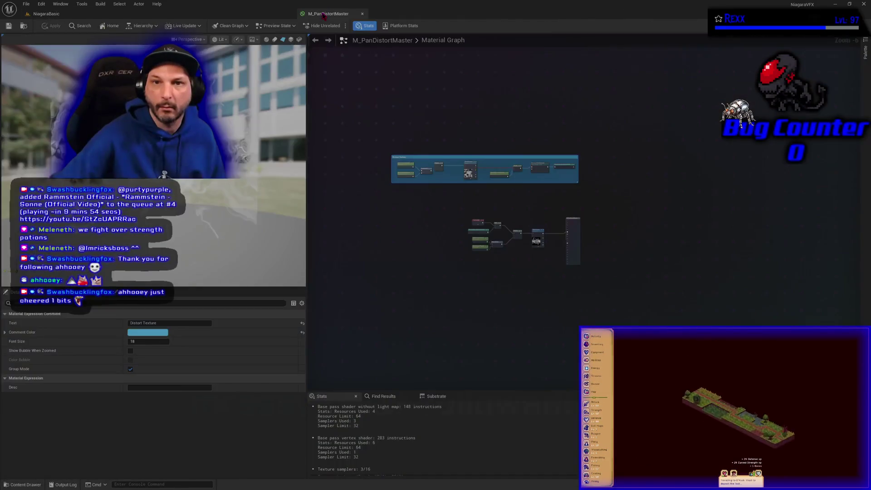
# Step: Return to the NiagaraBasic level, face the UV Manipulation panel, and browse the Materials folder
pyautogui.click(46, 13)
pyautogui.press('w')
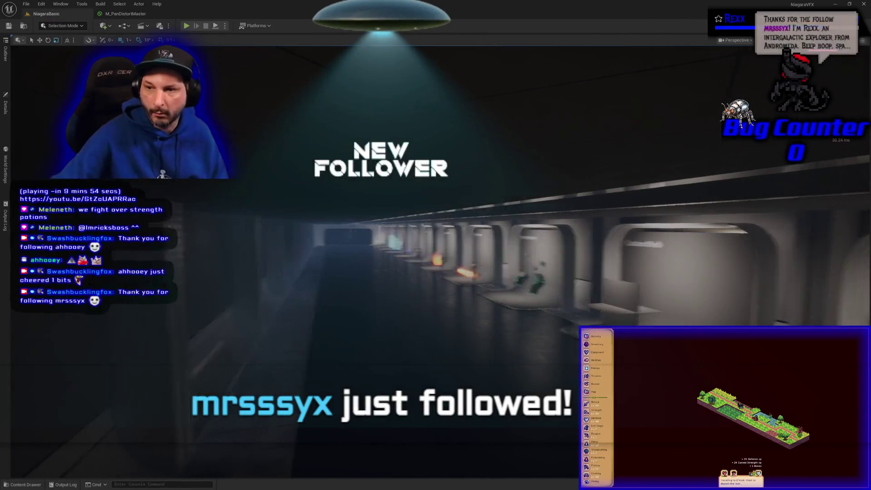
pyautogui.press('s')
pyautogui.press('a')
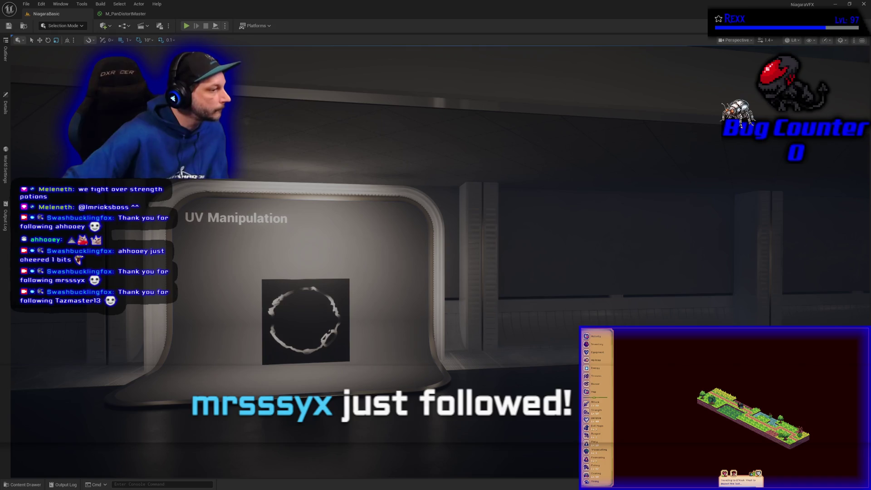
pyautogui.click(32, 485)
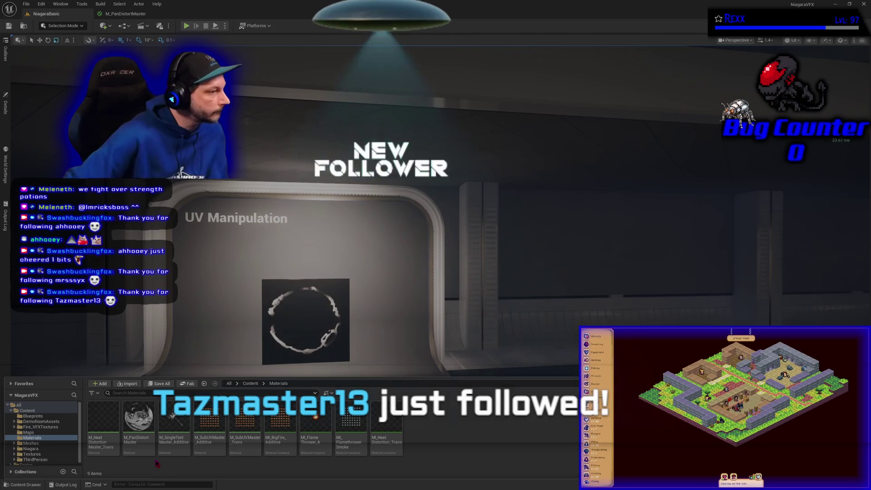
# Step: Create a material instance of M_PanDistortMaster named MI_Ribbon_Additive
pyautogui.click(132, 446)
pyautogui.rightClick(133, 447)
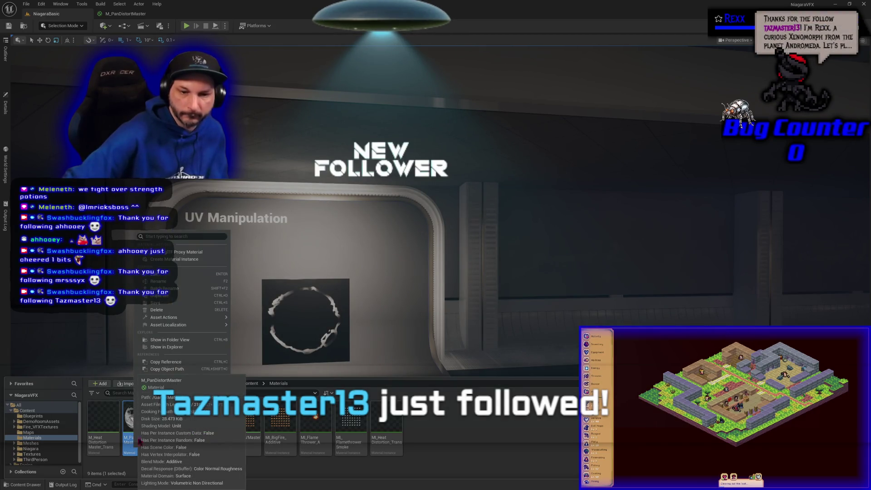
pyautogui.click(181, 259)
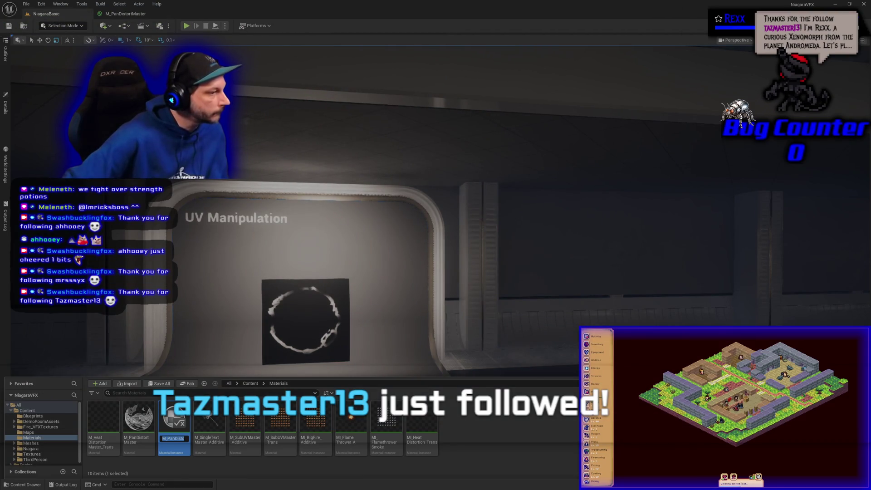
pyautogui.click(166, 439)
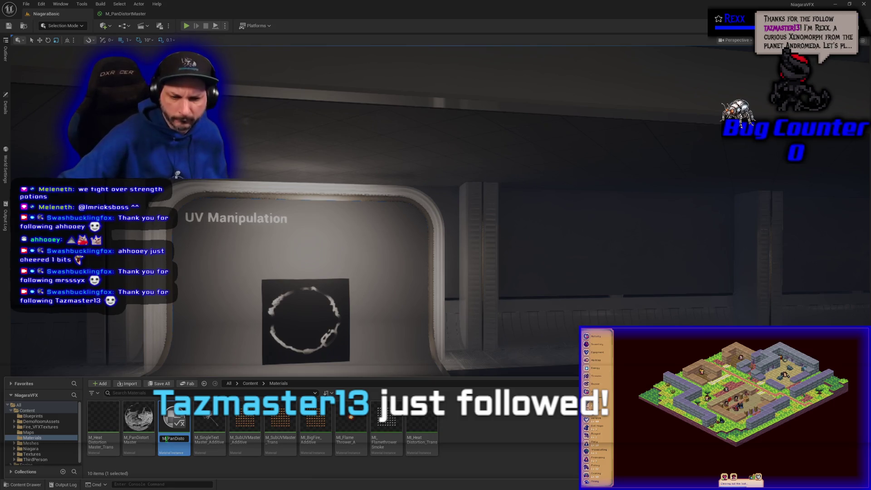
pyautogui.hotkey('ctrl', 'a')
pyautogui.write('M')
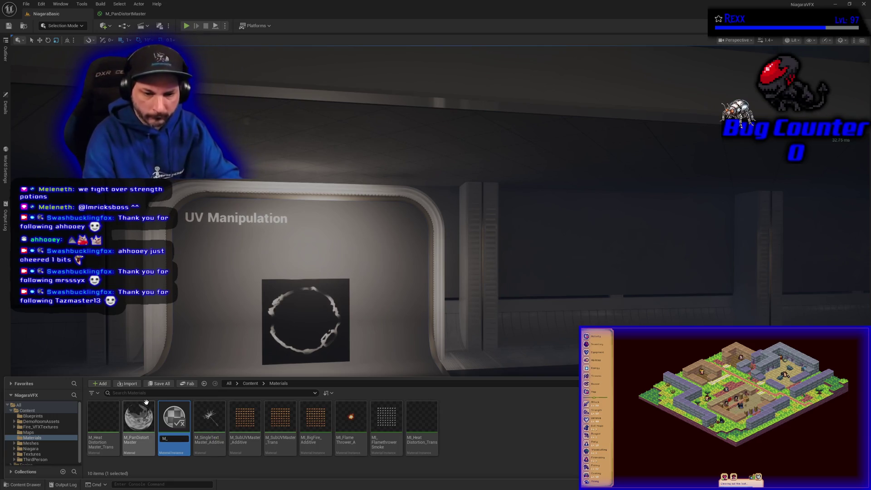
pyautogui.write('I_')
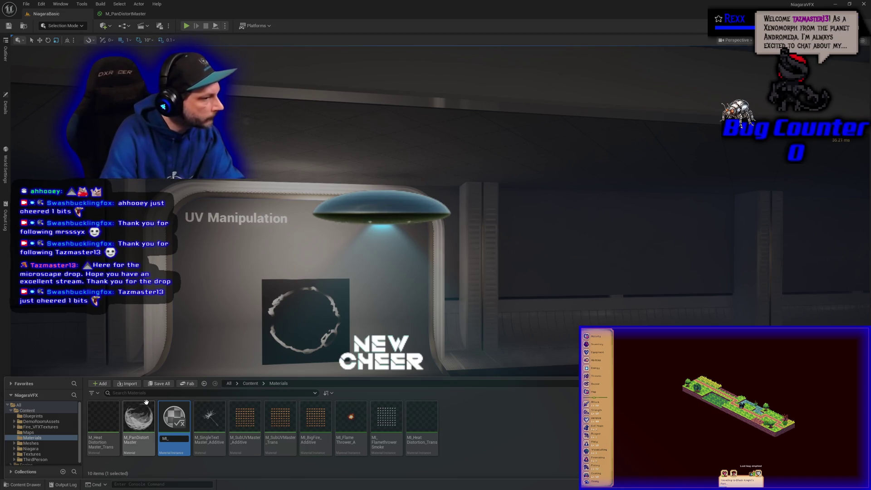
pyautogui.write('Ribbon')
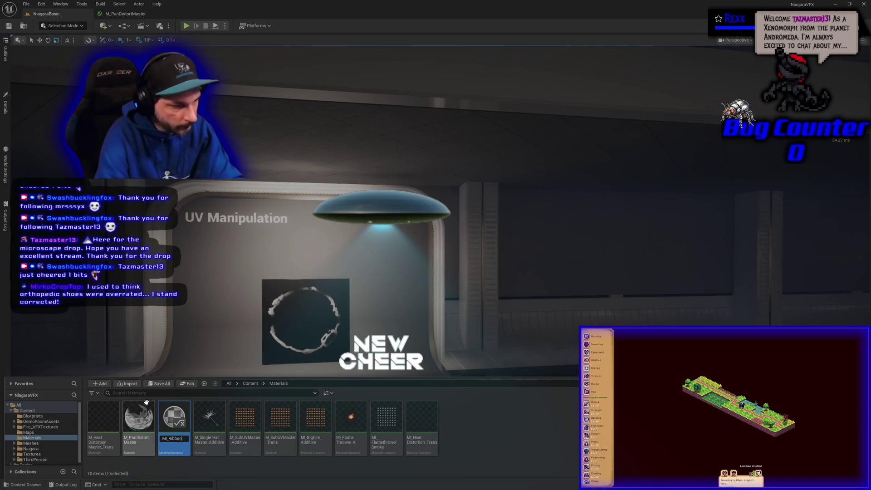
pyautogui.write('_Additive')
pyautogui.press('Return')
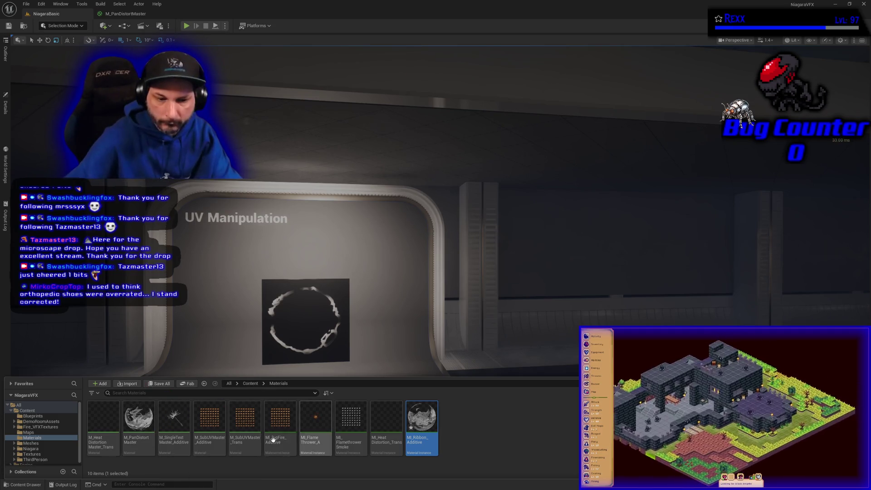
# Step: Move MI_Ribbon_Additive into the Niagara > Examples > 11-RibbonRenderer folder
pyautogui.scroll(-1, 67, 436)
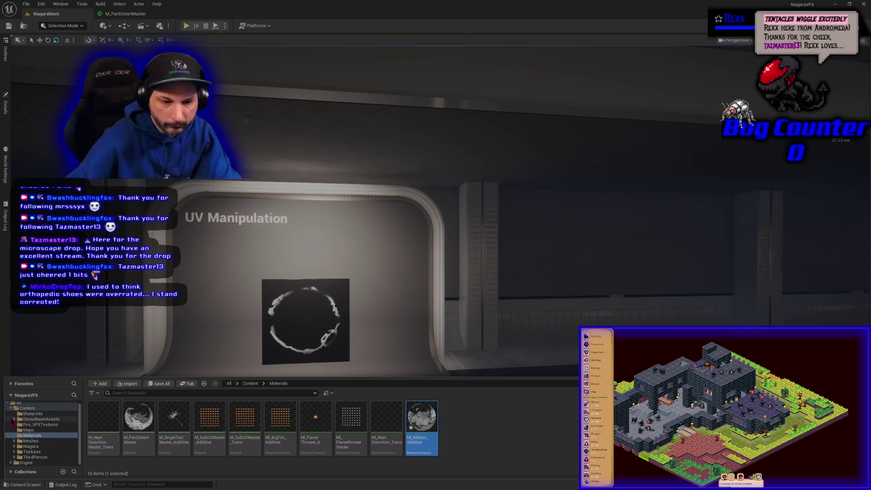
pyautogui.click(14, 446)
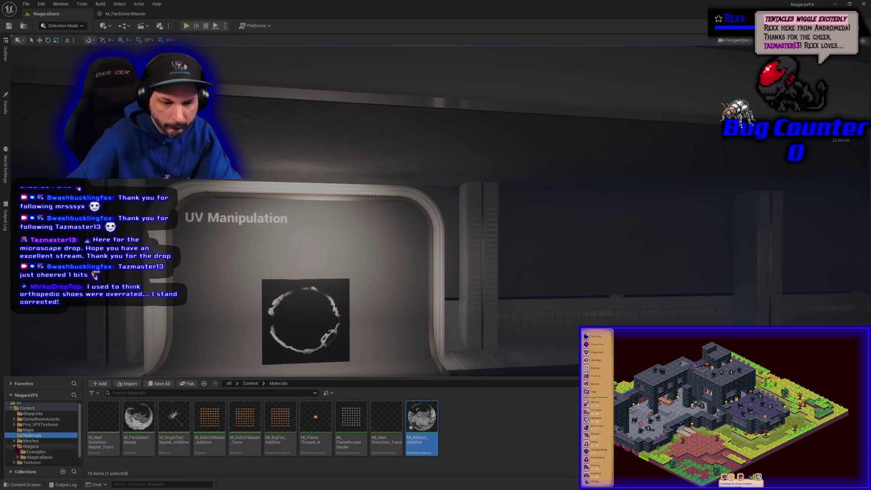
pyautogui.click(18, 452)
pyautogui.scroll(-3, 27, 446)
pyautogui.moveTo(421, 420)
pyautogui.mouseDown()
pyautogui.moveTo(234, 449)
pyautogui.moveTo(62, 451)
pyautogui.mouseUp()
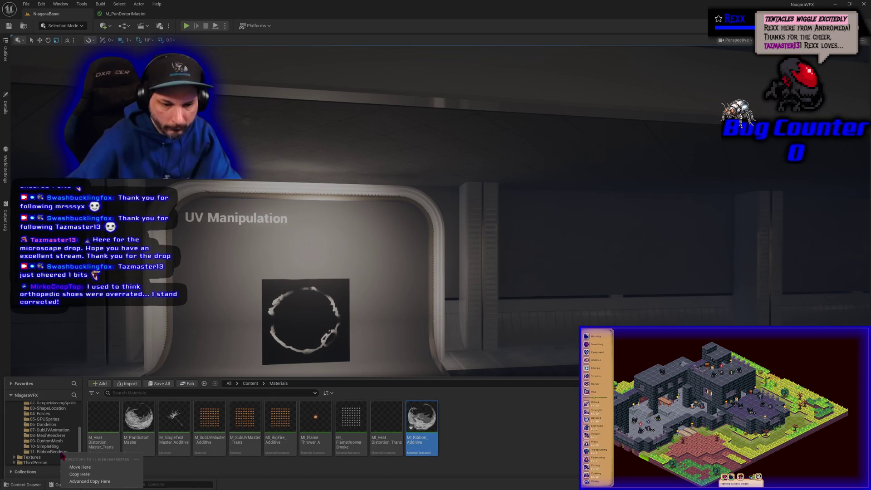
pyautogui.click(77, 469)
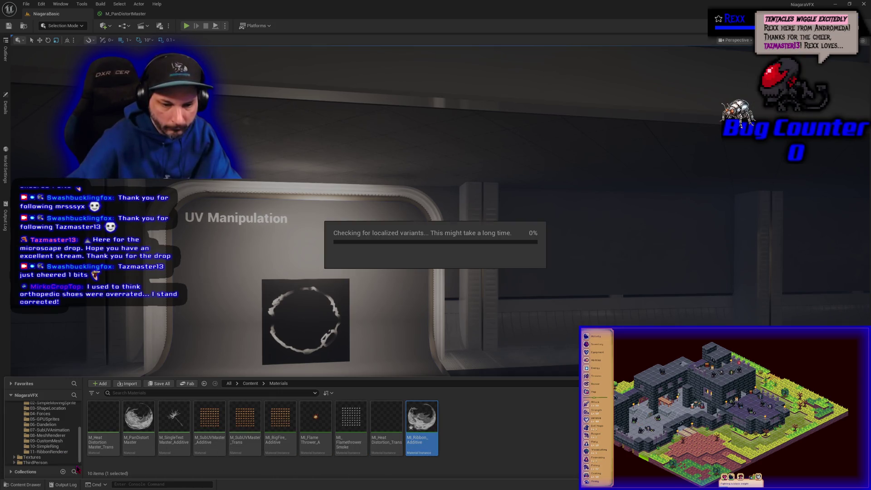
pyautogui.click(54, 452)
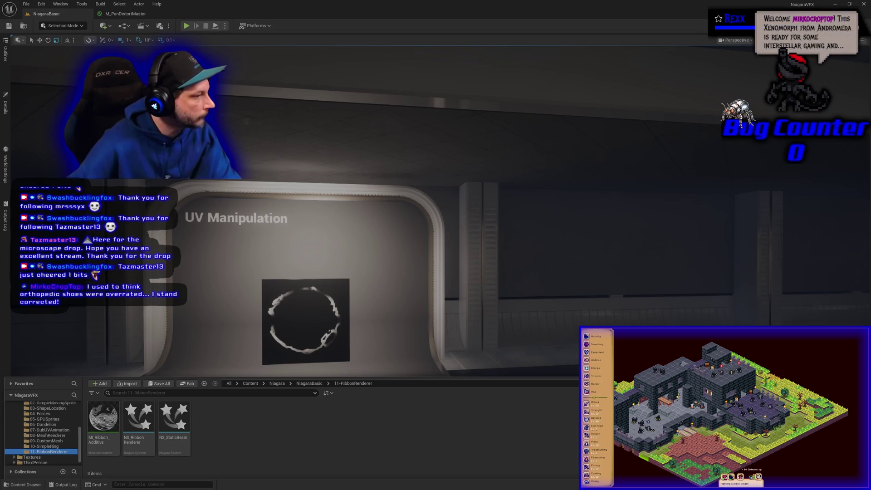
# Step: Set the NS_StaticBeam ribbon renderer's material to MI_Ribbon_Additive
pyautogui.doubleClick(170, 431)
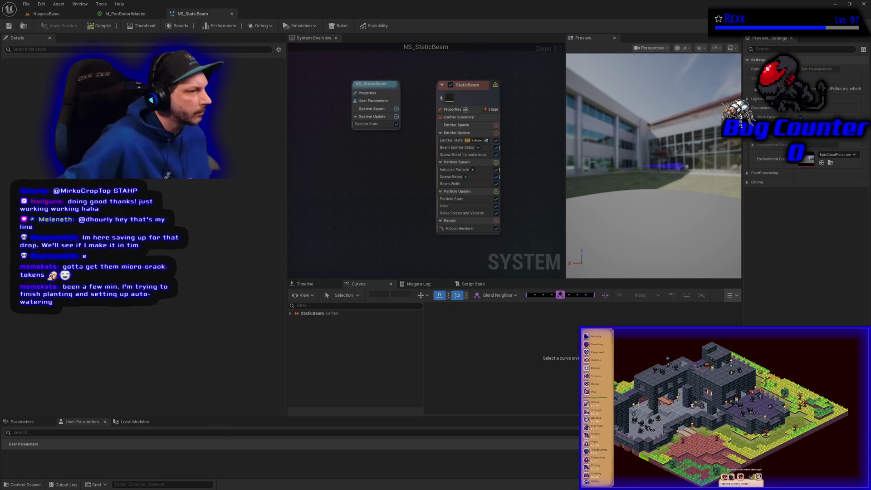
pyautogui.click(443, 229)
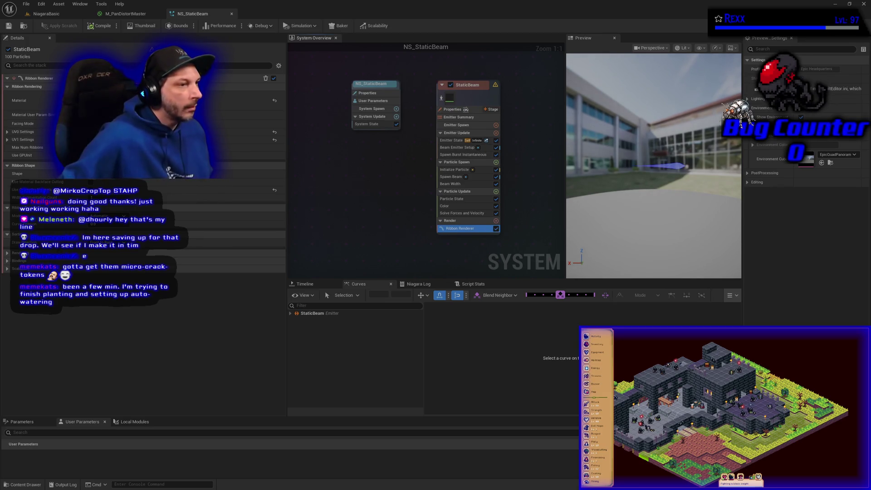
pyautogui.click(191, 100)
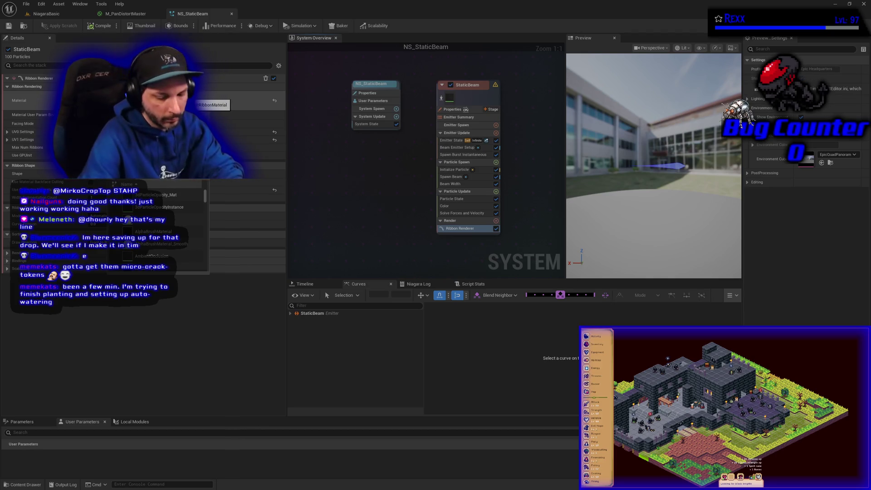
pyautogui.write('Ribbon')
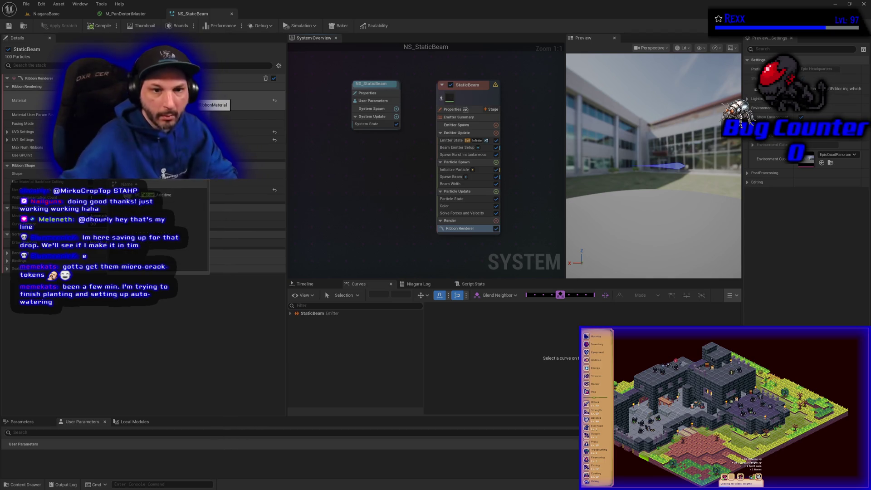
pyautogui.click(183, 195)
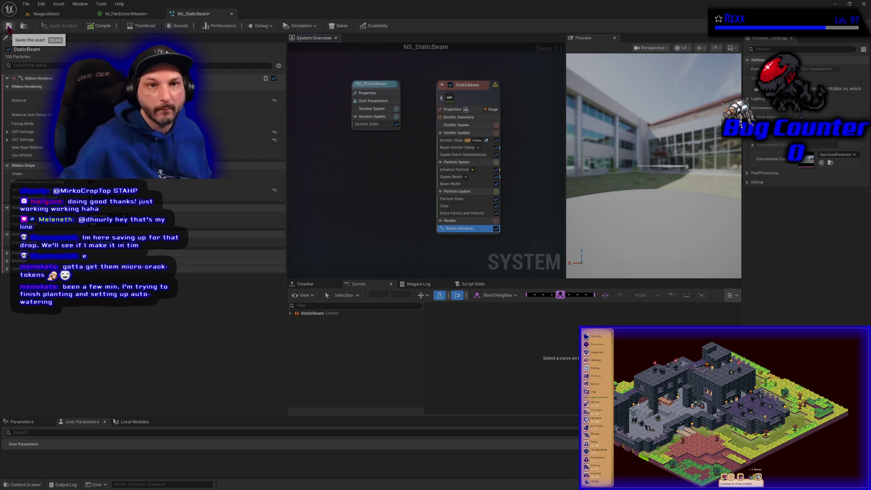
# Step: Compile and save the NS_StaticBeam particle system
pyautogui.click(101, 27)
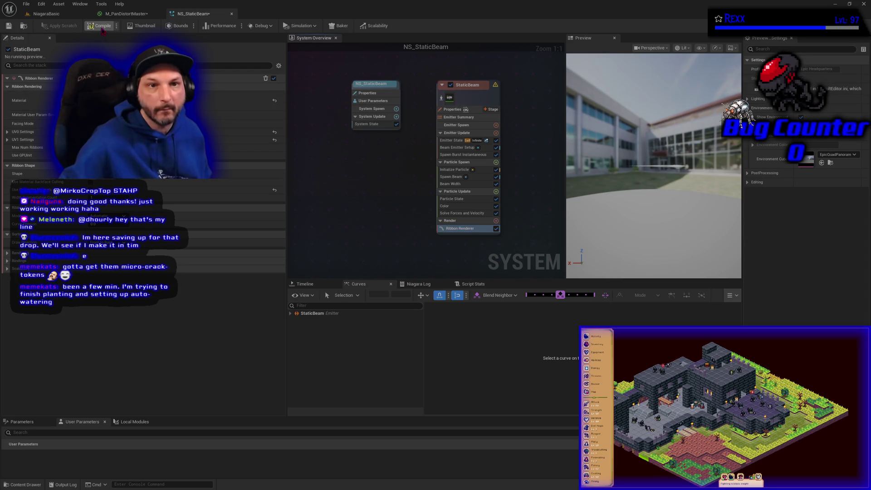
pyautogui.click(26, 4)
pyautogui.click(41, 48)
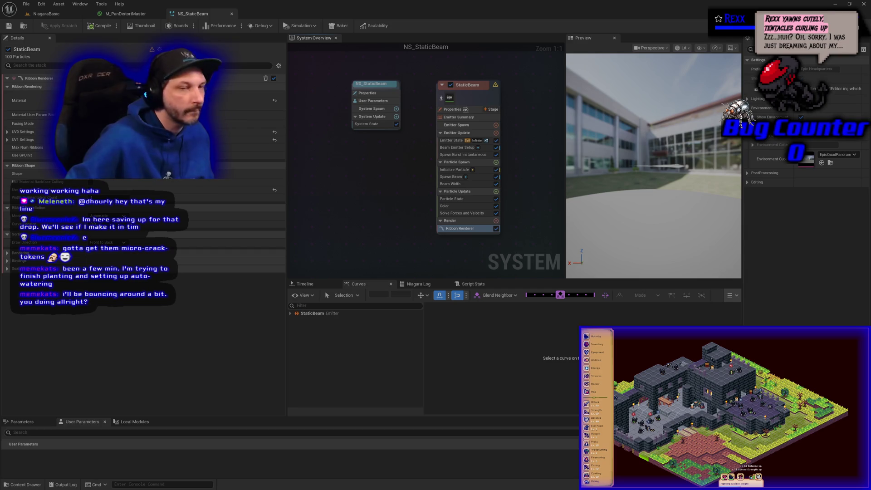
# Step: Switch back to the M_PanDistortMaster graph, select its nodes and recentre the view
pyautogui.click(125, 14)
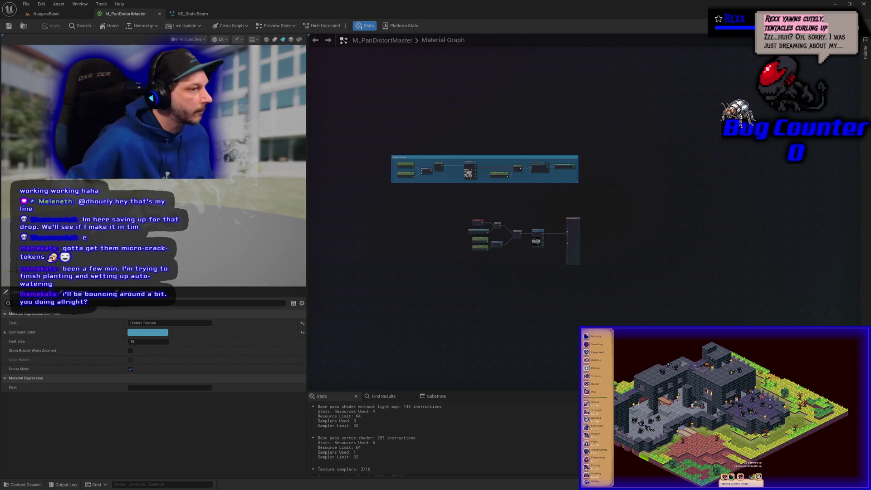
pyautogui.scroll(6, 555, 275)
pyautogui.moveTo(421, 111)
pyautogui.mouseDown()
pyautogui.moveTo(513, 195)
pyautogui.moveTo(712, 308)
pyautogui.mouseUp()
pyautogui.moveTo(727, 179); pyautogui.dragTo(628, 180)
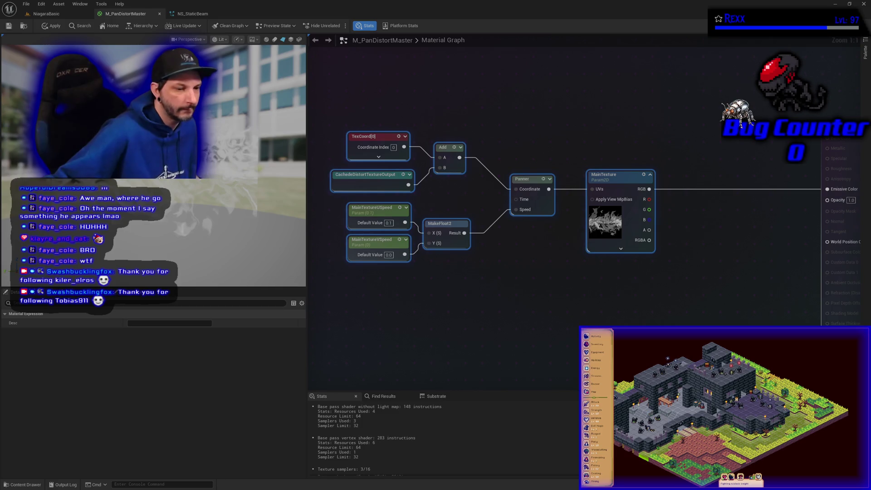
# Step: Deselect all nodes to show M_PanDistortMaster's overall material properties
pyautogui.click(340, 324)
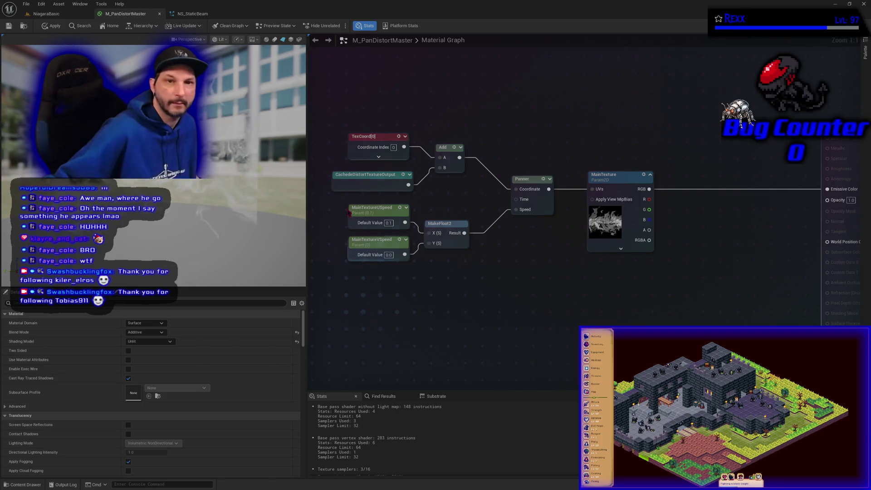
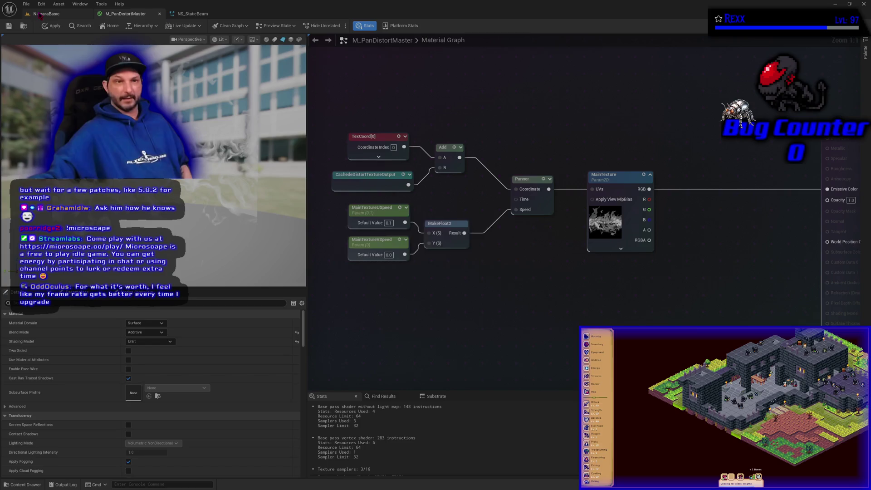
# Step: Start closing the M_PanDistortMaster editor, but cancel to keep the unsaved material changes
pyautogui.click(159, 14)
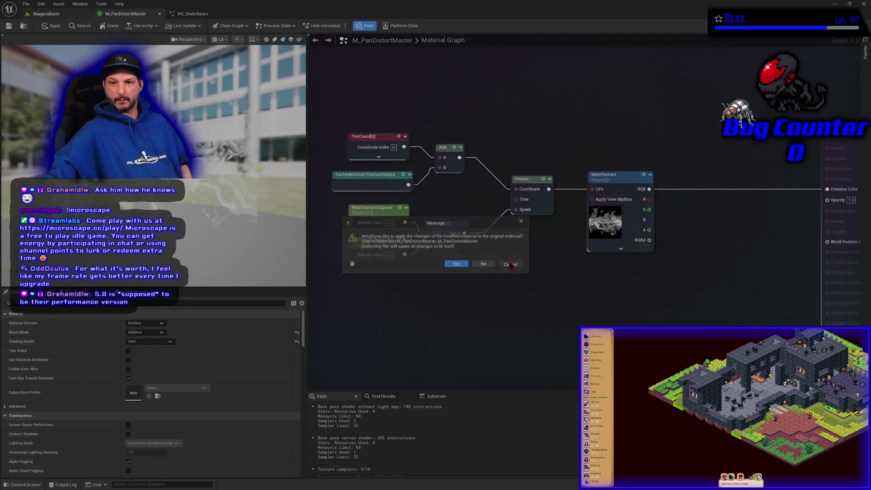
pyautogui.click(511, 265)
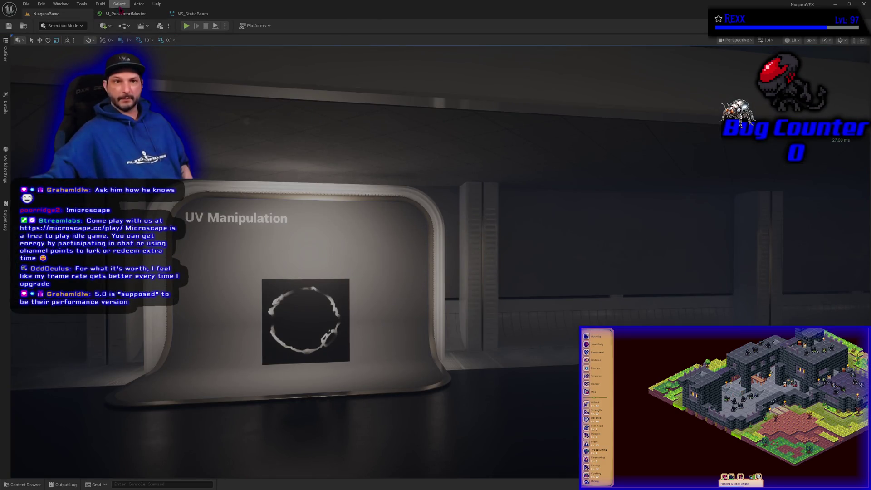
pyautogui.click(124, 13)
# Step: Glance at NS_StaticBeam, zoom out and pan the material graph, then go to the NiagaraBasic level
pyautogui.click(181, 15)
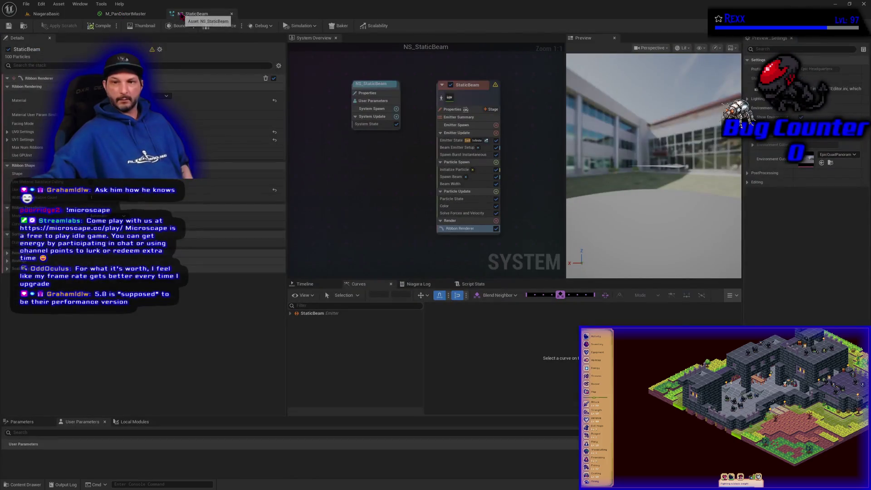
pyautogui.click(145, 15)
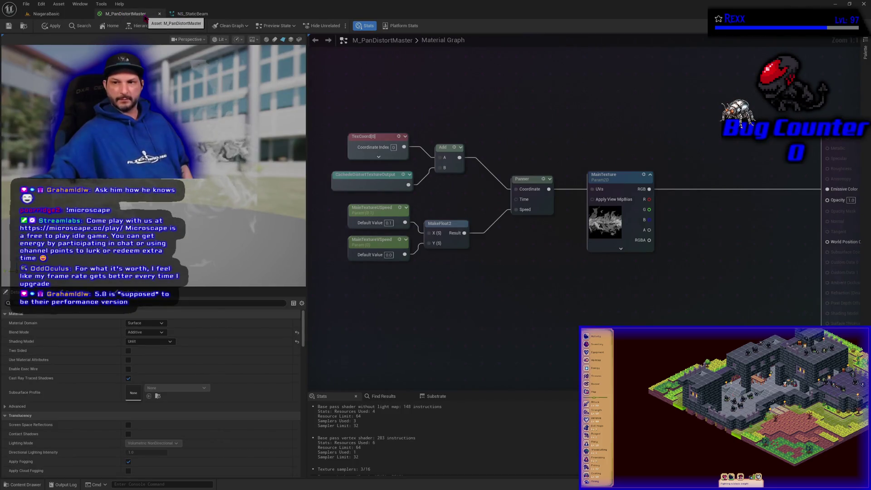
pyautogui.scroll(-3, 391, 138)
pyautogui.moveTo(391, 138); pyautogui.dragTo(458, 216)
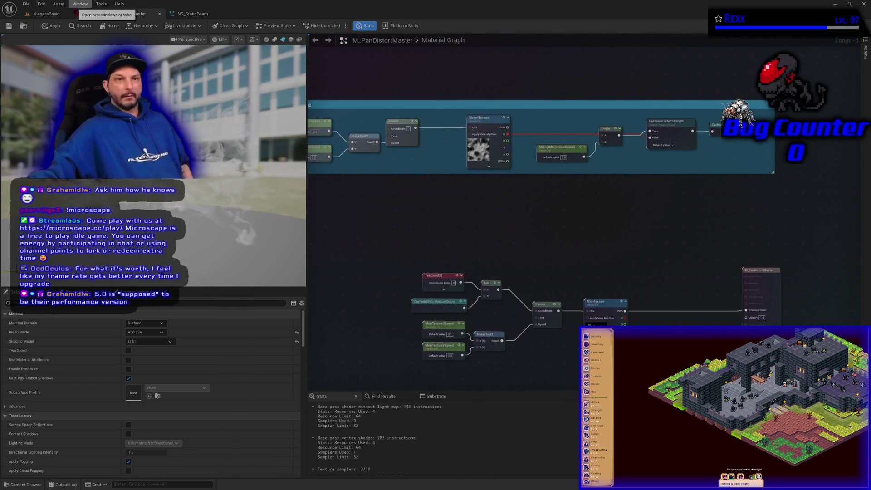
pyautogui.click(56, 14)
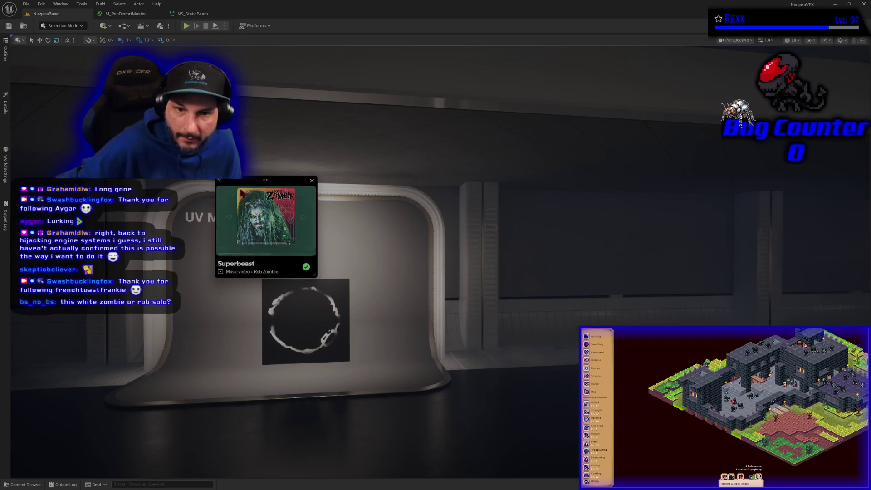
# Step: Close the YouTube Music miniplayer playing Superbeast after checking its settings and window menu
pyautogui.click(220, 181)
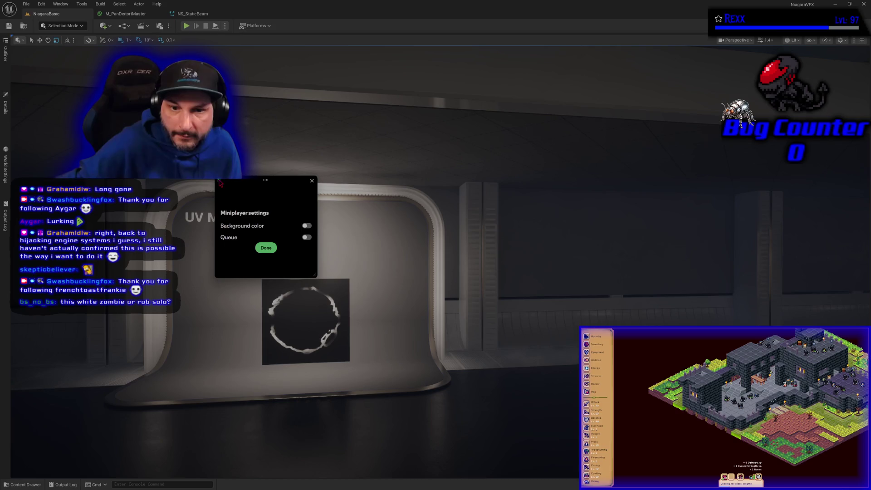
pyautogui.click(220, 181)
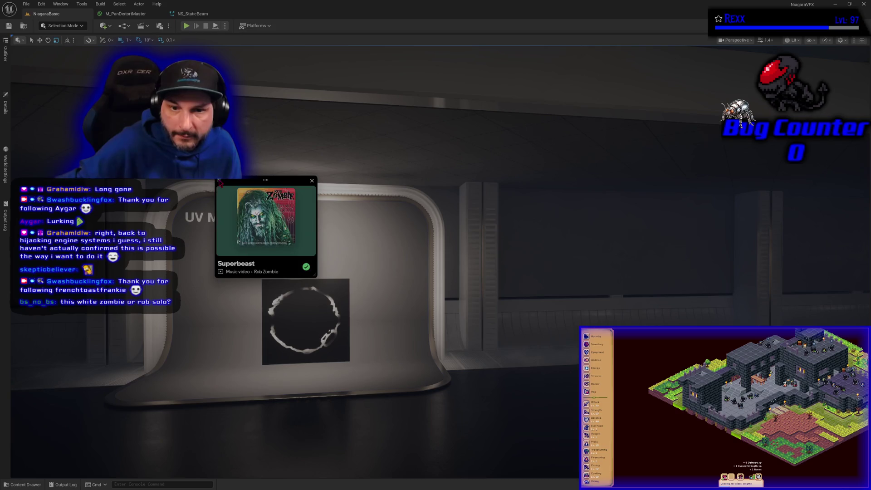
pyautogui.rightClick(277, 180)
pyautogui.click(257, 212)
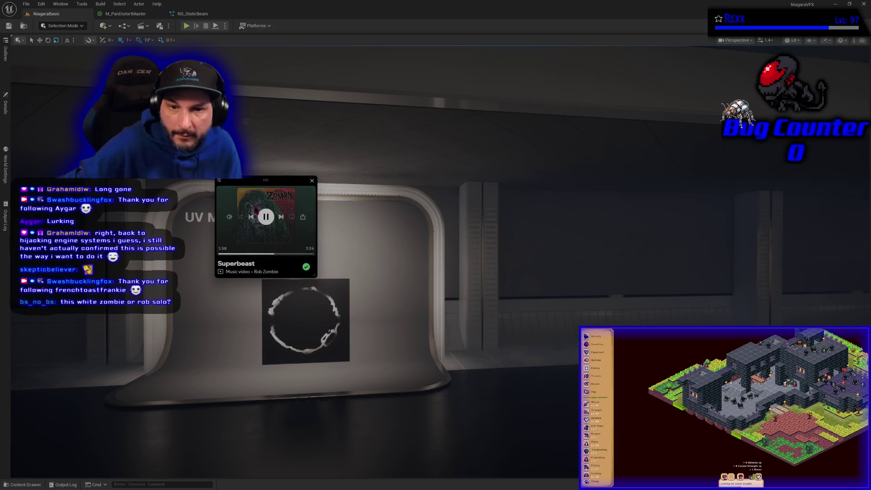
pyautogui.click(312, 181)
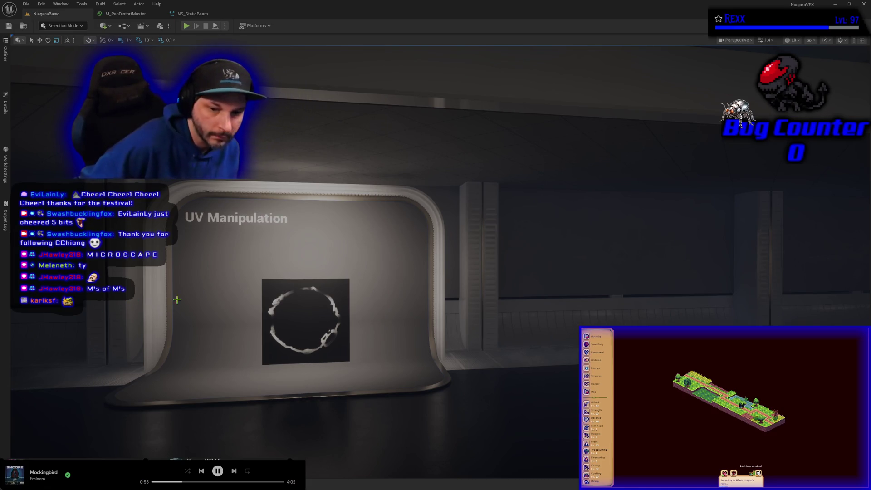
# Step: Move the viewport camera closer to the UV Manipulation display panel
pyautogui.moveTo(168, 299); pyautogui.dragTo(204, 286)
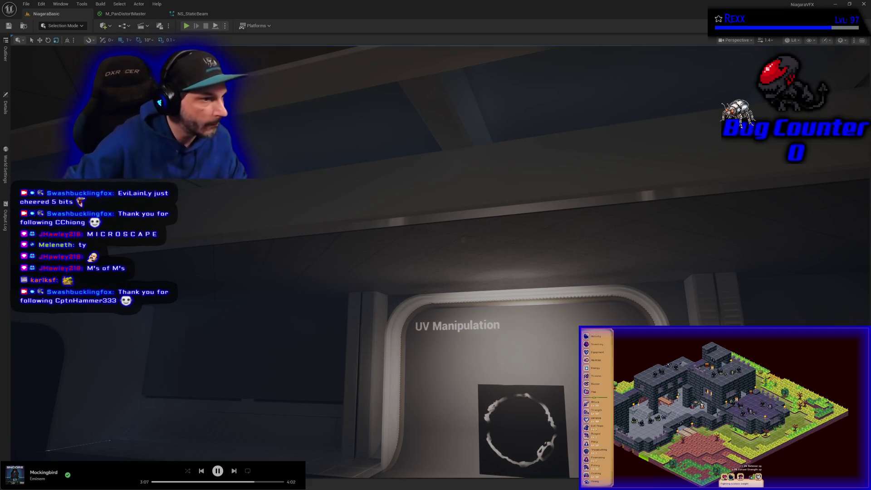
# Step: Step through camera bookmarks 1–3 to the ribbon beam, then bring up the NS_StaticBeam editor
pyautogui.press('1')
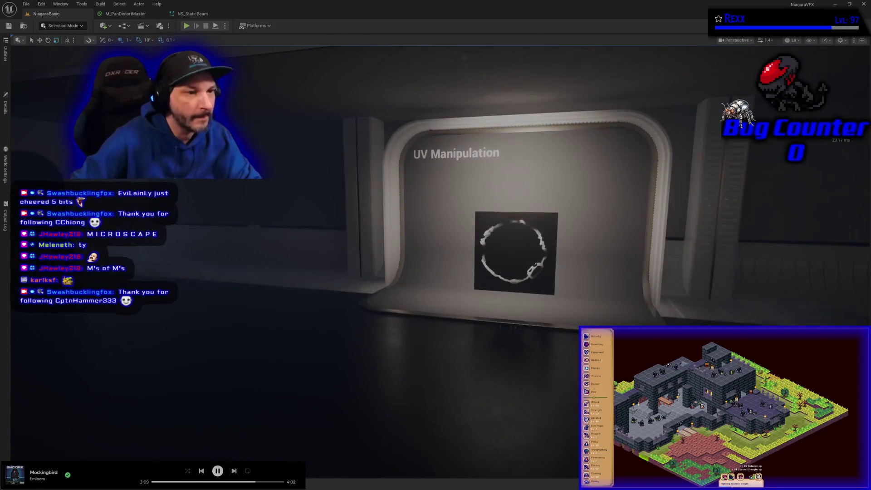
pyautogui.press('2')
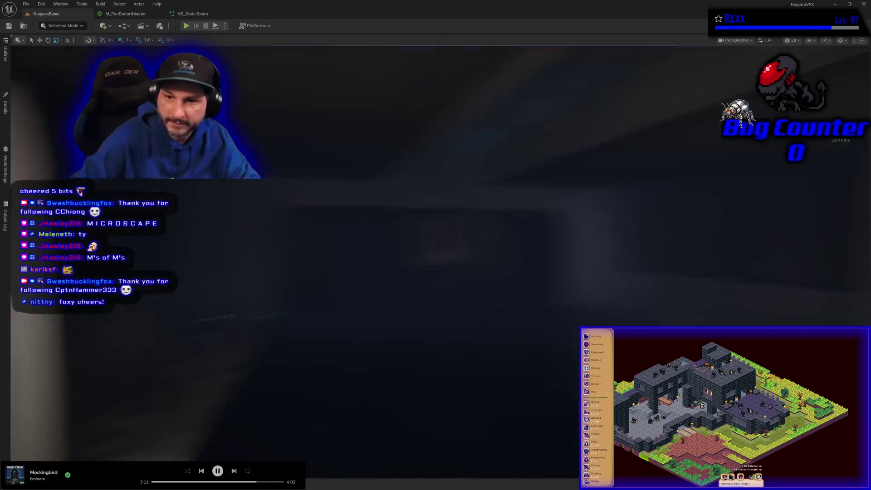
pyautogui.press('3')
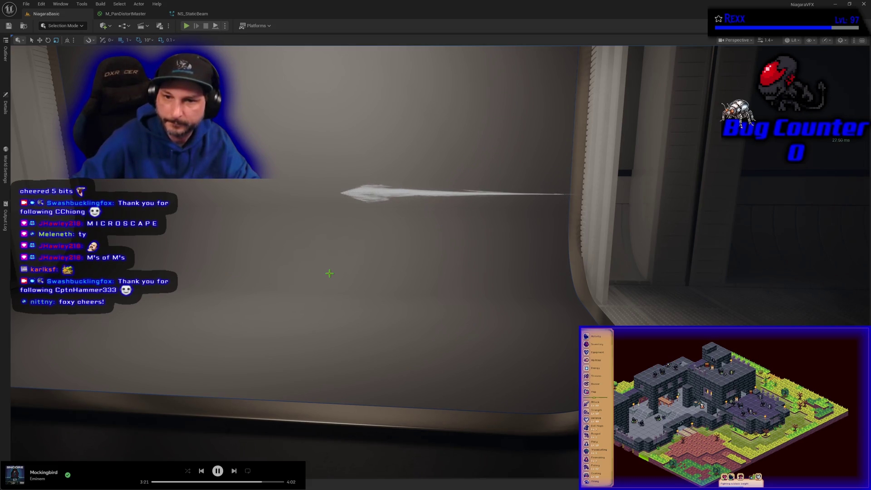
pyautogui.moveTo(331, 273); pyautogui.dragTo(408, 272)
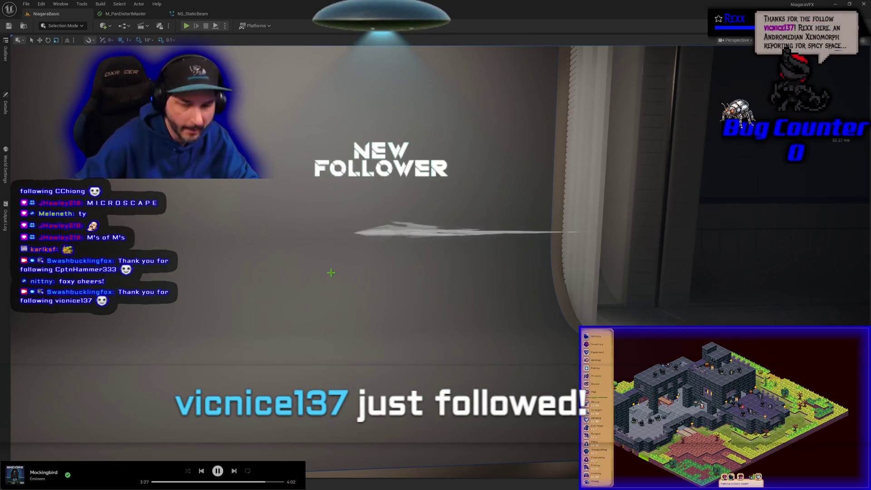
pyautogui.click(189, 14)
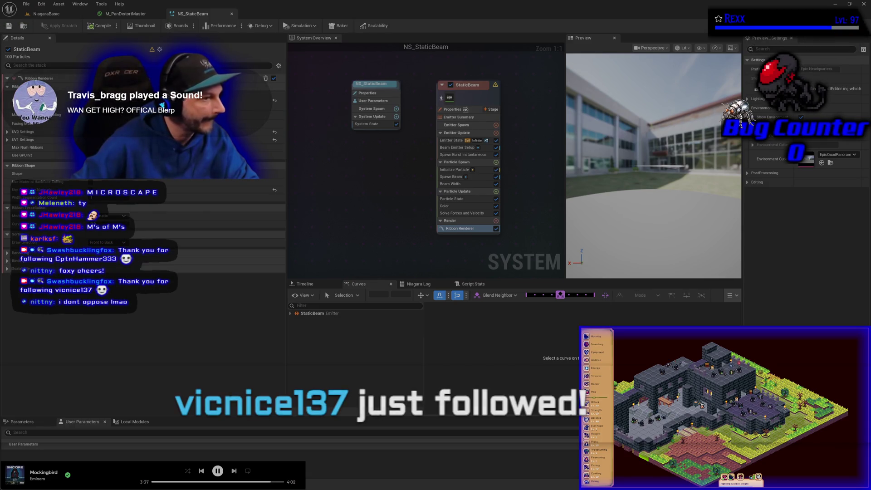
# Step: Pan and zoom out the NS_StaticBeam overview, then return to the M_PanDistortMaster graph
pyautogui.moveTo(432, 206)
pyautogui.mouseDown()
pyautogui.moveTo(335, 219)
pyautogui.moveTo(412, 214)
pyautogui.mouseUp()
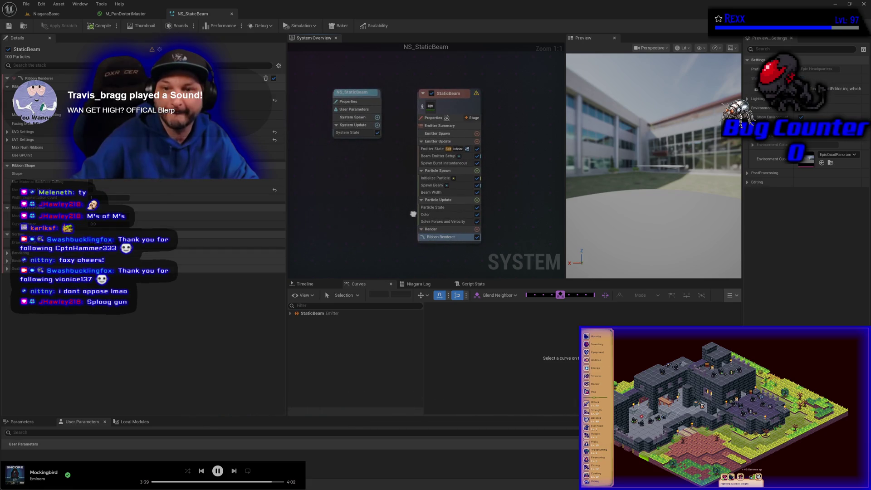
pyautogui.scroll(-2, 392, 214)
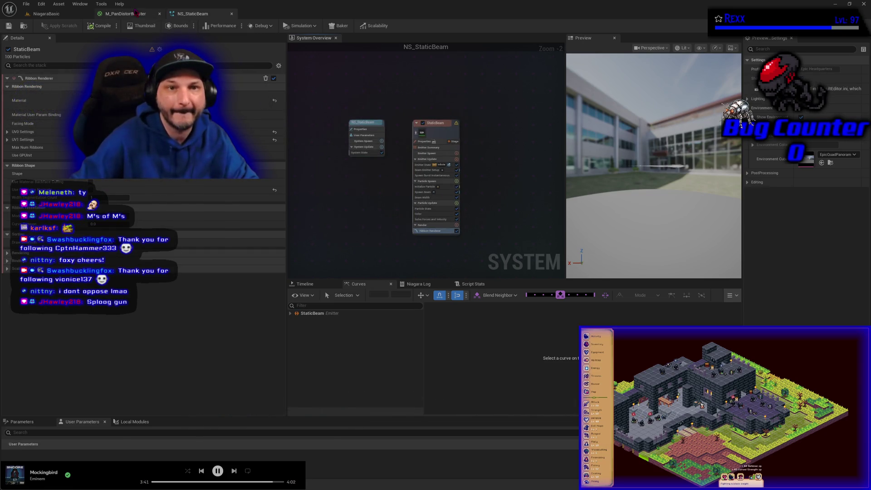
pyautogui.click(125, 14)
# Step: Branch MainTexture's RGB into a Named Reroute Declaration 'CachedMainTextureOutput' and unhook Emissive Color
pyautogui.moveTo(586, 267); pyautogui.dragTo(408, 185)
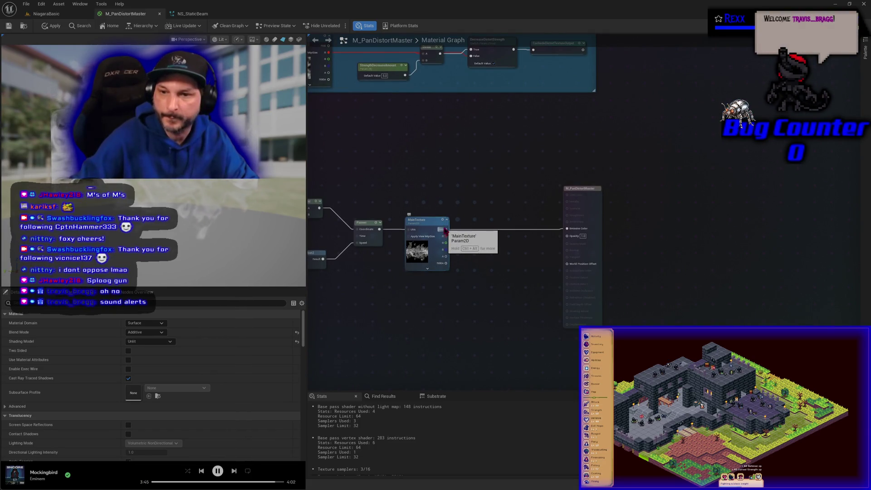
pyautogui.moveTo(446, 229); pyautogui.dragTo(460, 243)
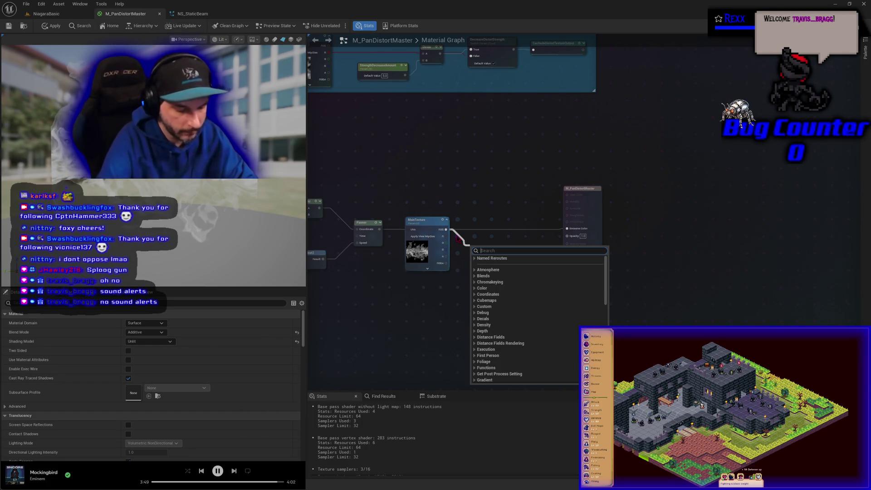
pyautogui.write('name')
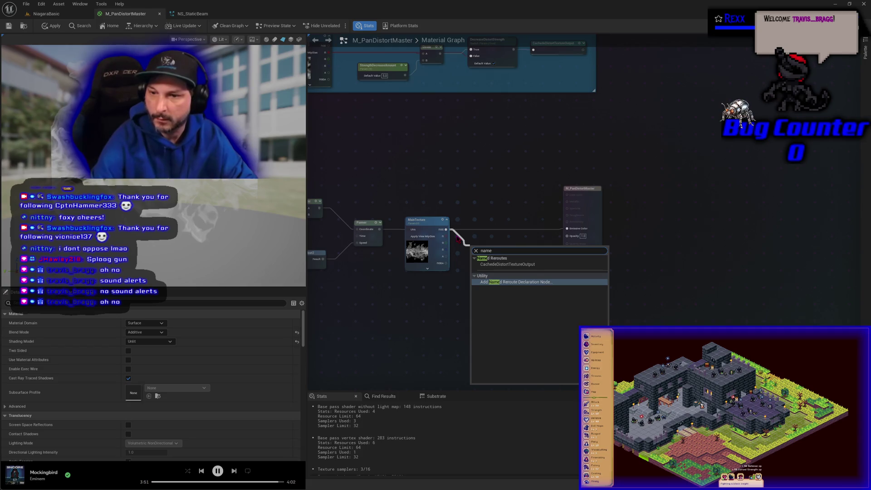
pyautogui.press('Return')
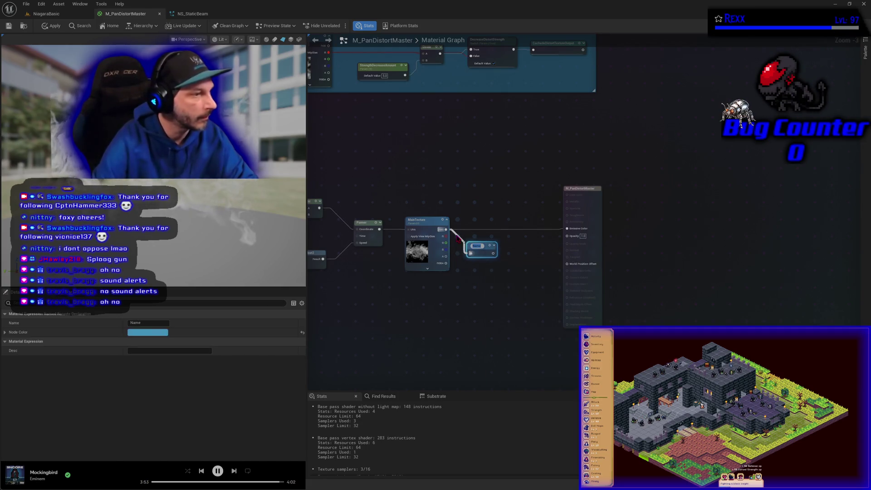
pyautogui.write('Cached')
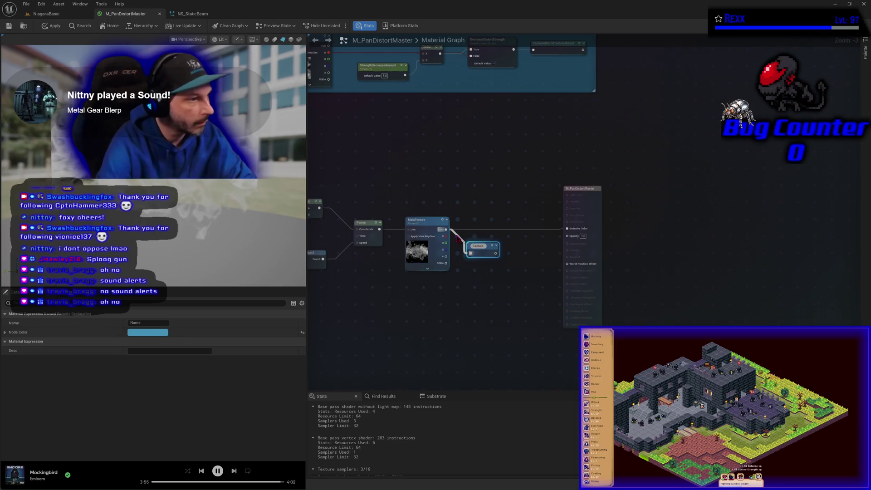
pyautogui.write('MainTexture')
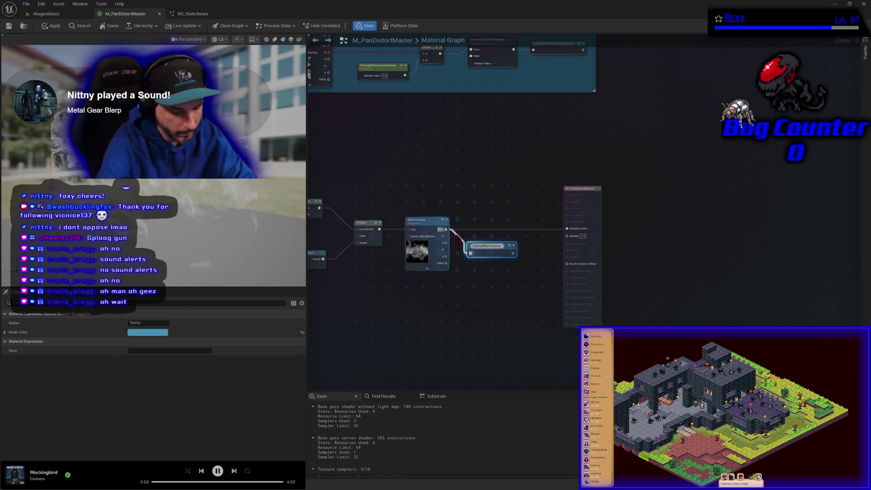
pyautogui.write('Output')
pyautogui.press('Return')
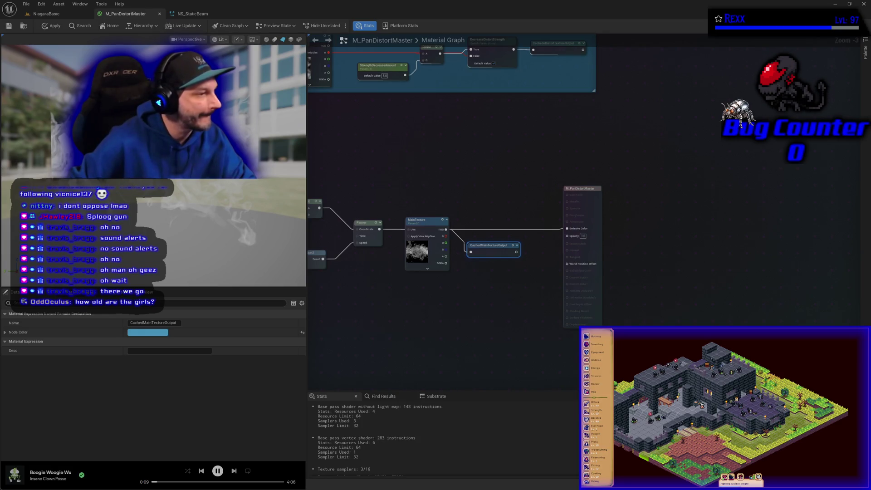
pyautogui.keyDown('alt'); pyautogui.click(567, 229); pyautogui.keyUp('alt')
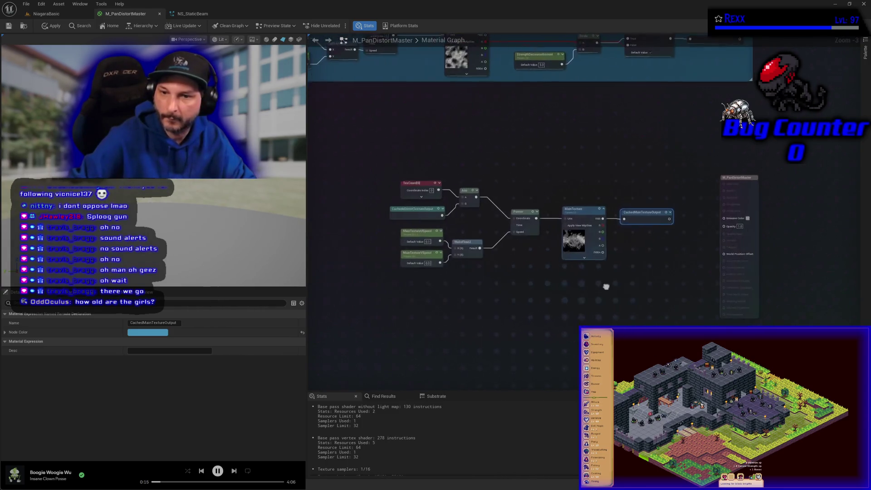
# Step: Shift the MainTexture node group left and wrap it in a comment titled 'Main Texture'
pyautogui.moveTo(343, 145); pyautogui.dragTo(652, 262)
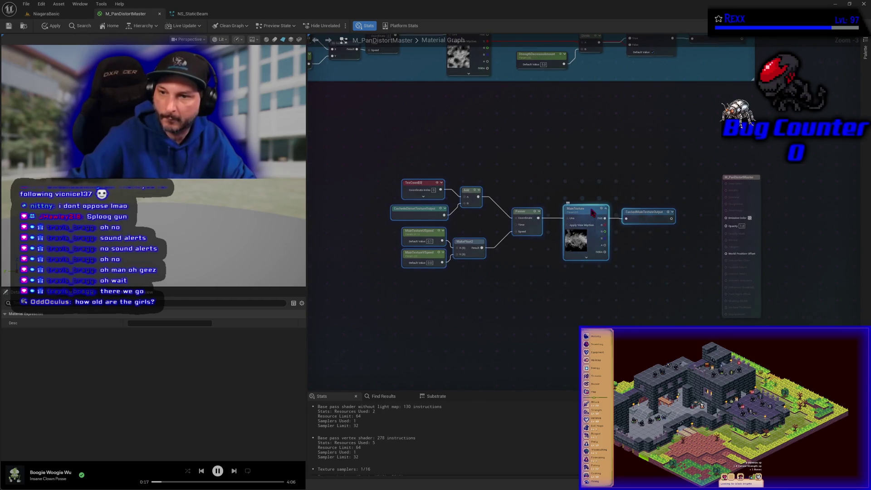
pyautogui.moveTo(586, 210); pyautogui.dragTo(509, 210)
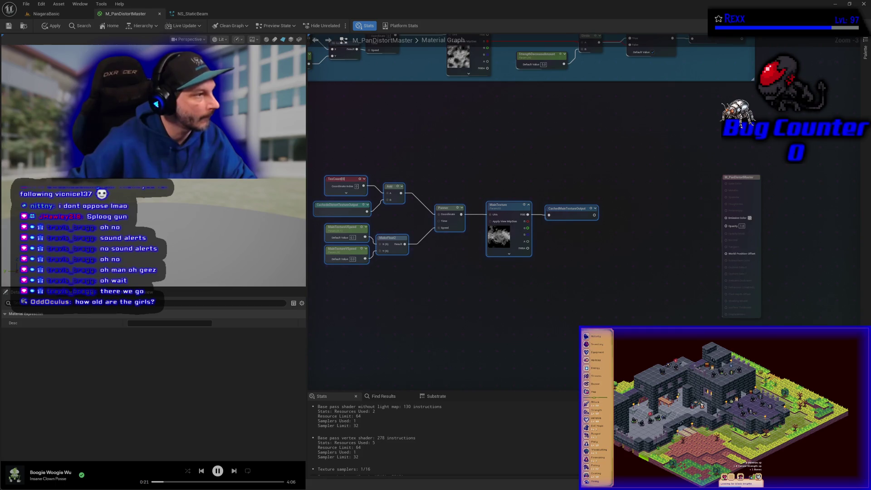
pyautogui.moveTo(654, 318); pyautogui.dragTo(327, 150)
pyautogui.write('c')
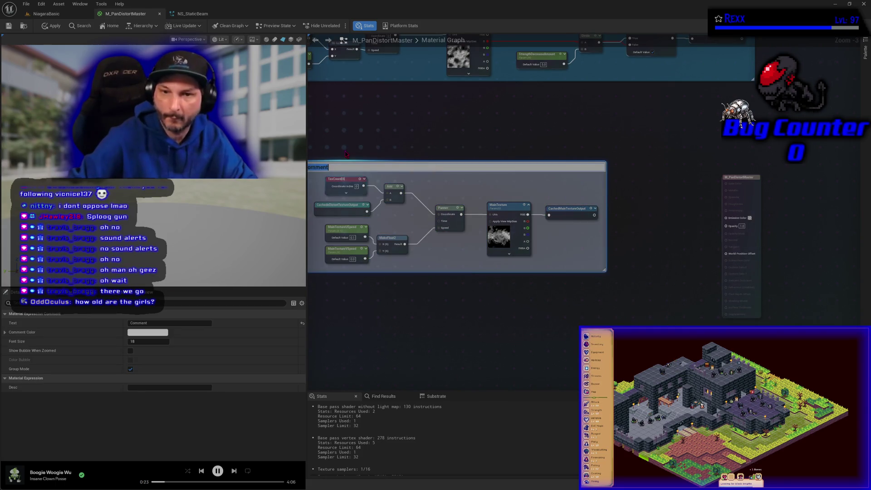
pyautogui.write('Main Tex')
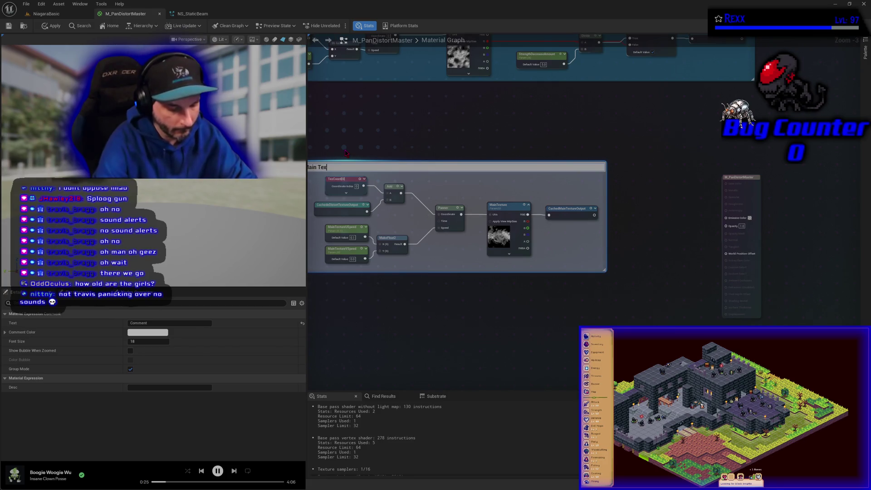
pyautogui.write('e')
pyautogui.press('Return')
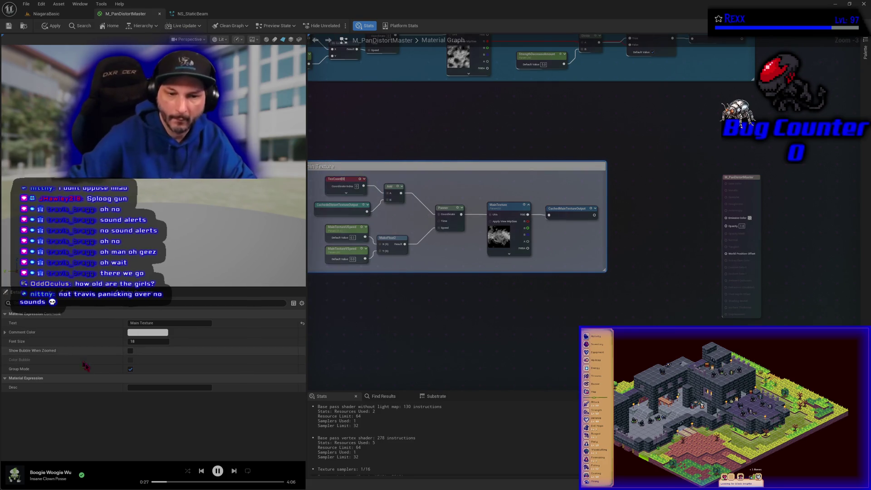
# Step: Set the Main Texture comment box colour to blue
pyautogui.click(145, 336)
pyautogui.click(160, 323)
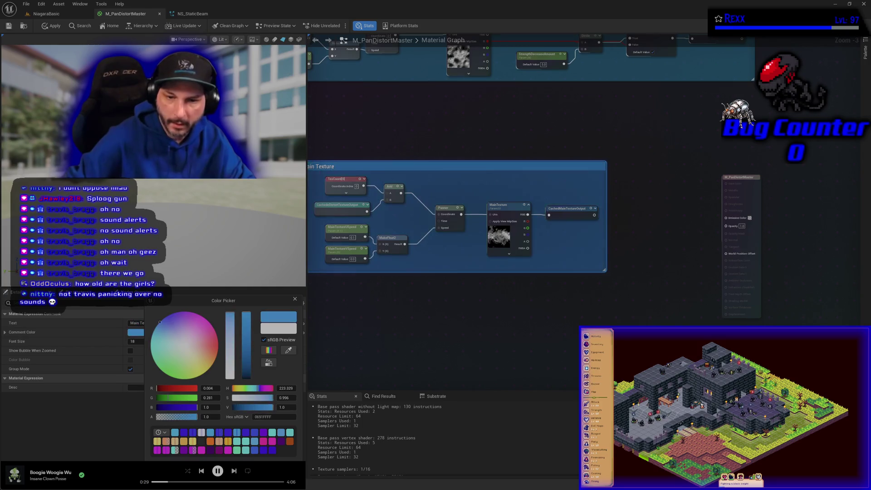
pyautogui.click(359, 369)
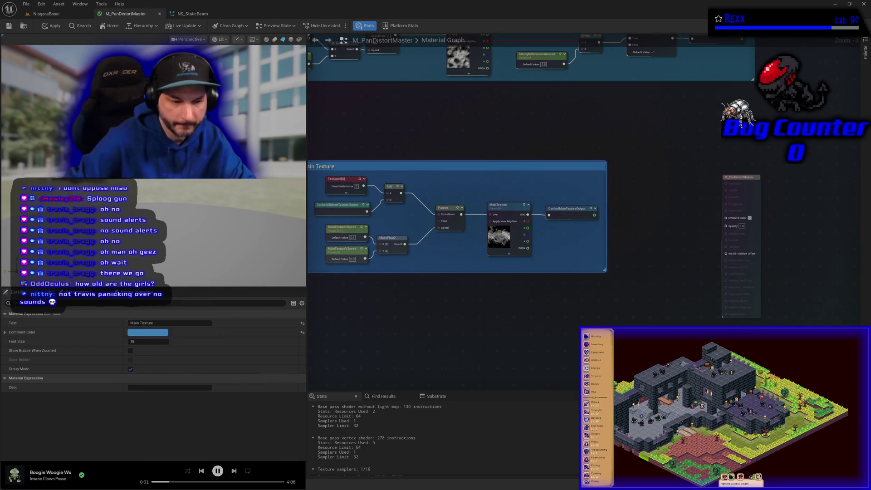
pyautogui.click(410, 335)
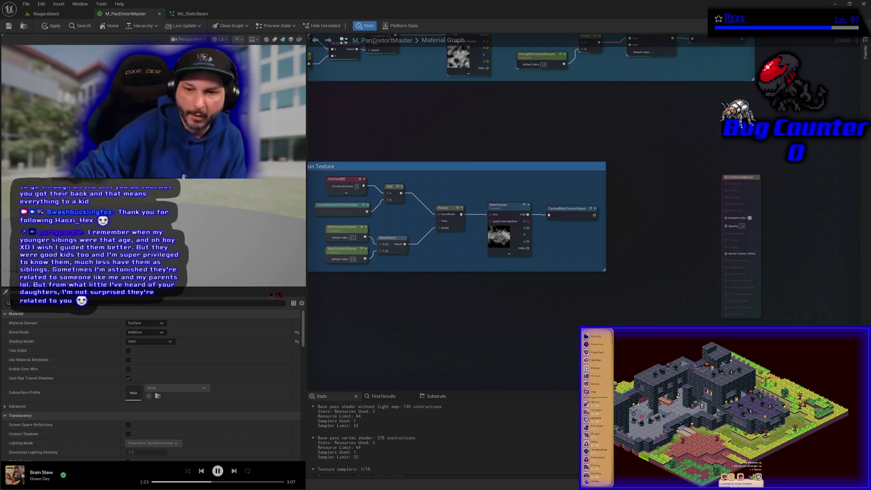
# Step: Open the node search on an empty spot of the material graph
pyautogui.rightClick(550, 289)
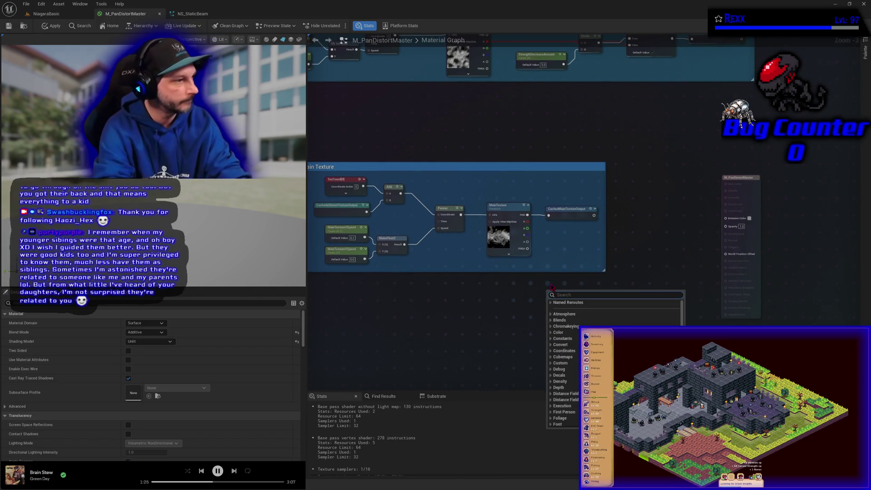
# Step: Add a Particle Color node and pan the graph to make room below it
pyautogui.write('partic')
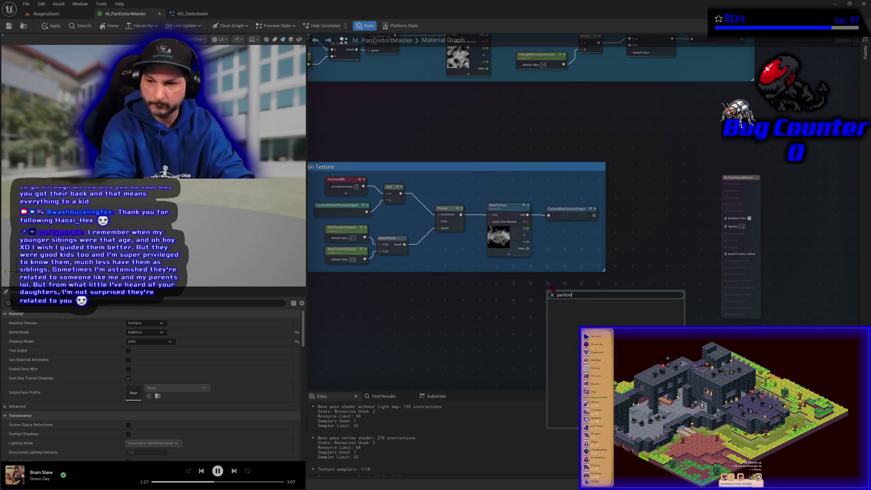
pyautogui.press('Return')
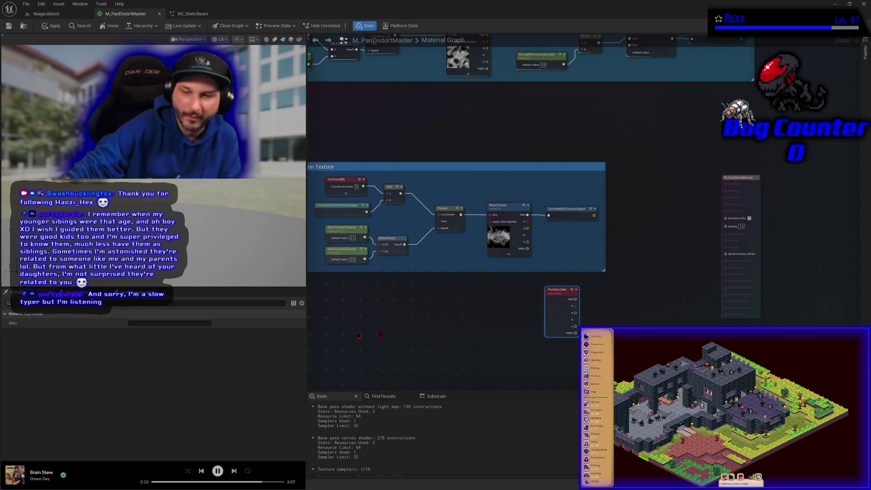
pyautogui.moveTo(358, 336); pyautogui.dragTo(475, 340)
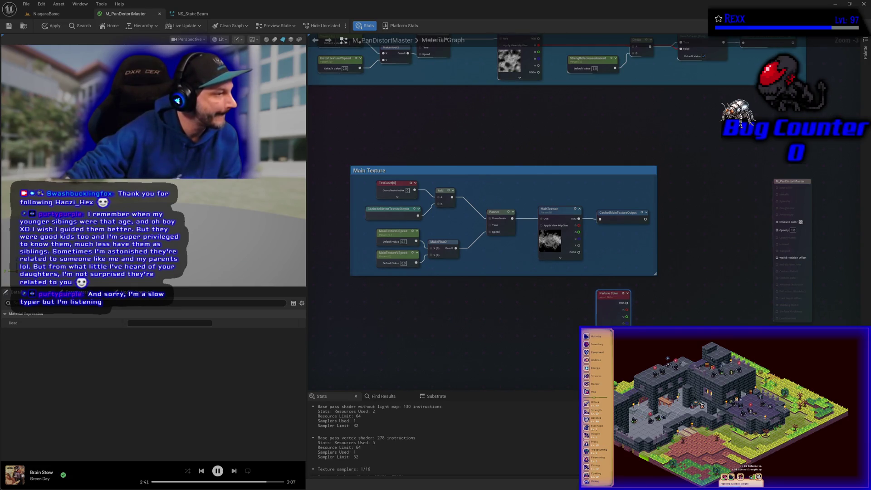
pyautogui.moveTo(551, 373)
pyautogui.mouseDown()
pyautogui.moveTo(484, 335)
pyautogui.moveTo(453, 331)
pyautogui.mouseUp()
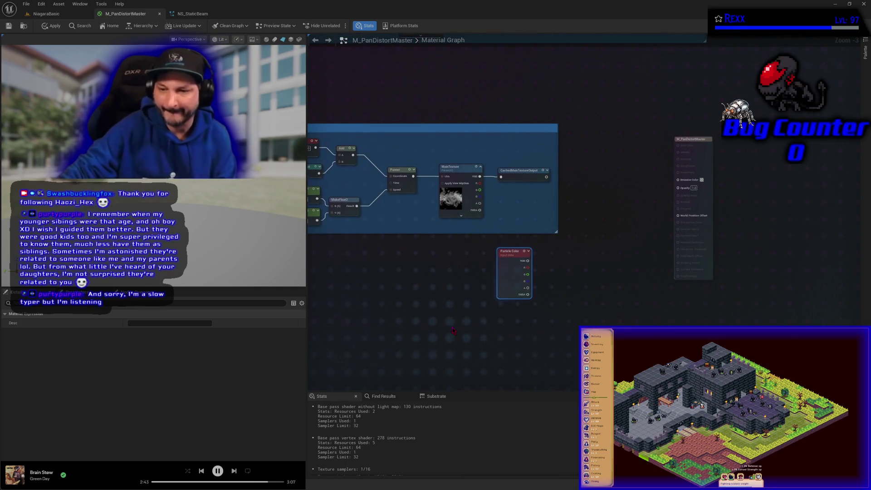
# Step: Place a CachedMainTextureOutput named reroute usage node below Particle Color
pyautogui.rightClick(452, 330)
pyautogui.write('cacheed')
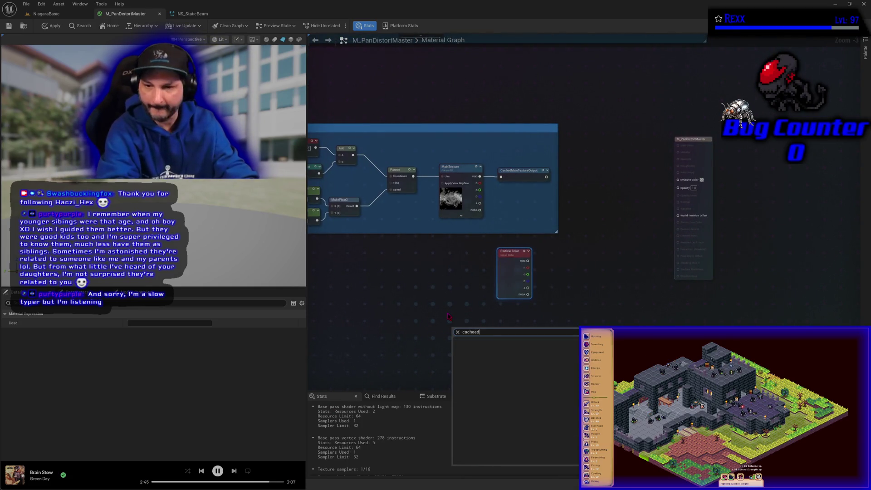
pyautogui.press('Return')
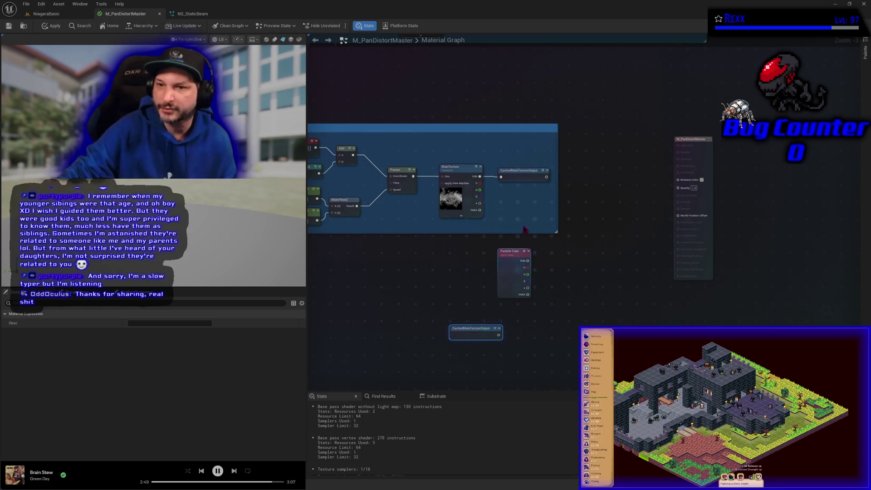
pyautogui.click(522, 172)
# Step: Make the CachedMainTextureOutput declaration's node colour green and apply the material changes
pyautogui.click(154, 333)
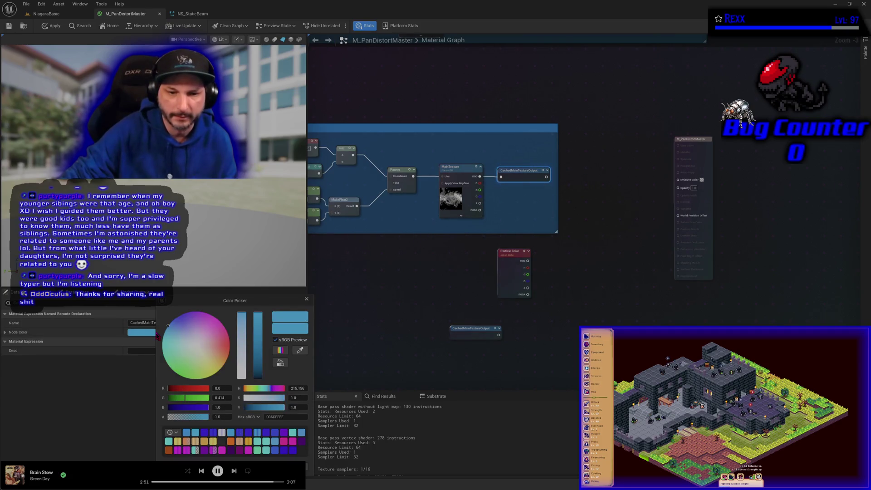
pyautogui.moveTo(182, 345); pyautogui.dragTo(177, 372)
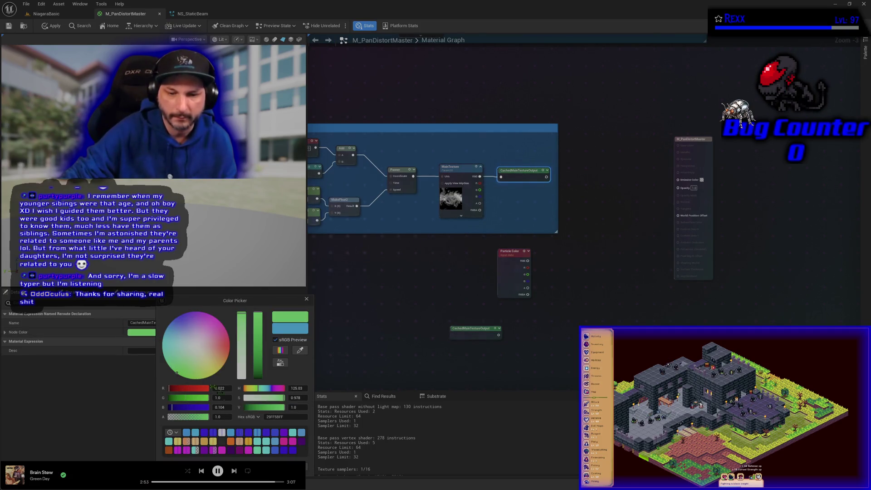
pyautogui.click(306, 299)
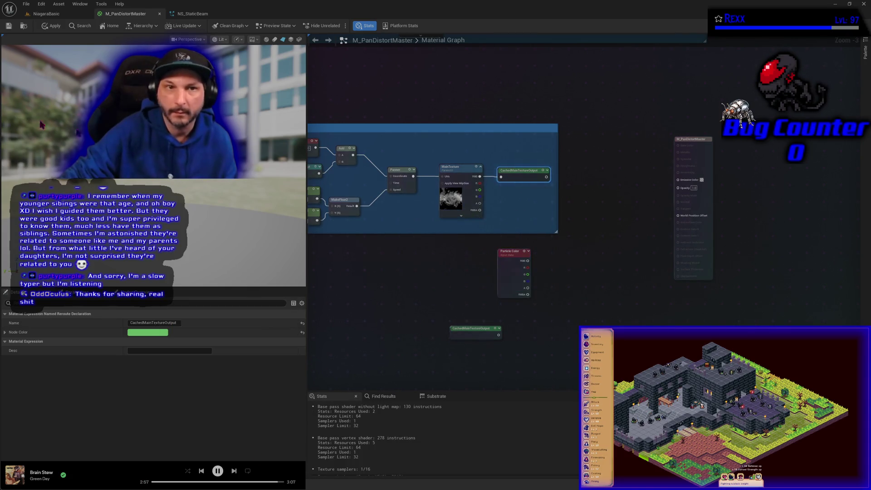
pyautogui.click(51, 26)
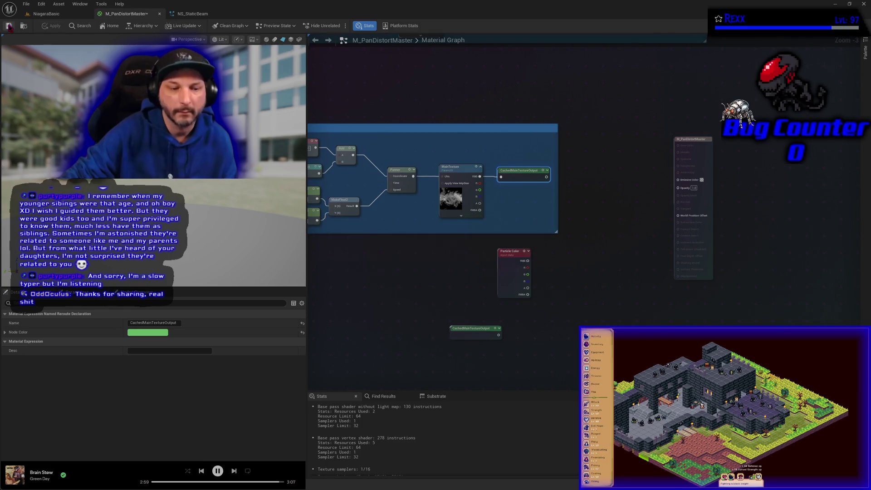
pyautogui.moveTo(354, 293); pyautogui.dragTo(419, 300)
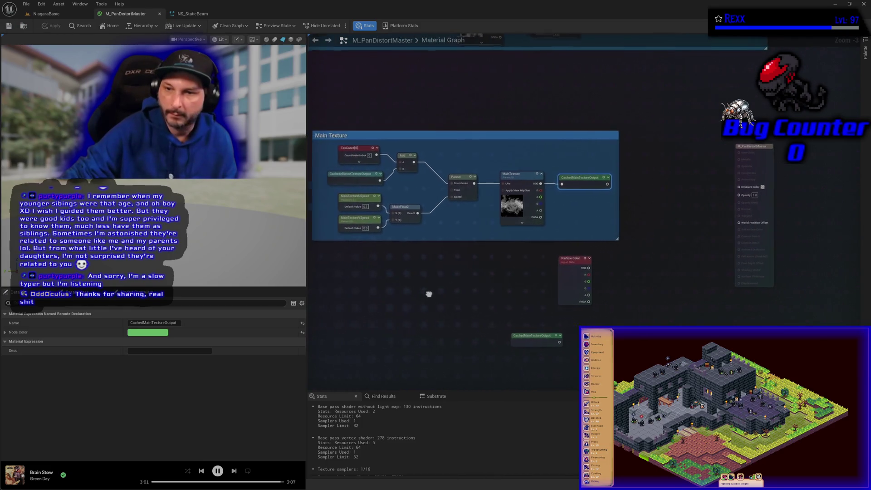
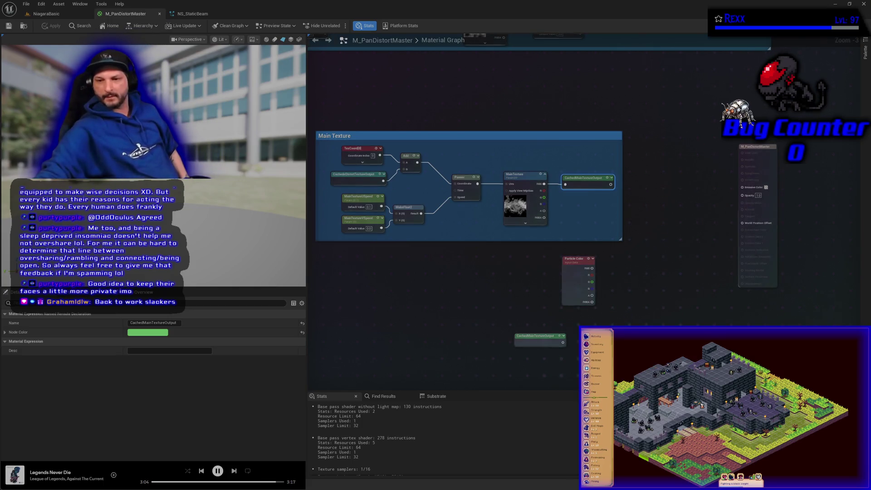
# Step: Move the spare CachedMainTextureOutput node up beneath the Particle Color node
pyautogui.scroll(3, 522, 349)
pyautogui.moveTo(503, 350); pyautogui.dragTo(546, 328)
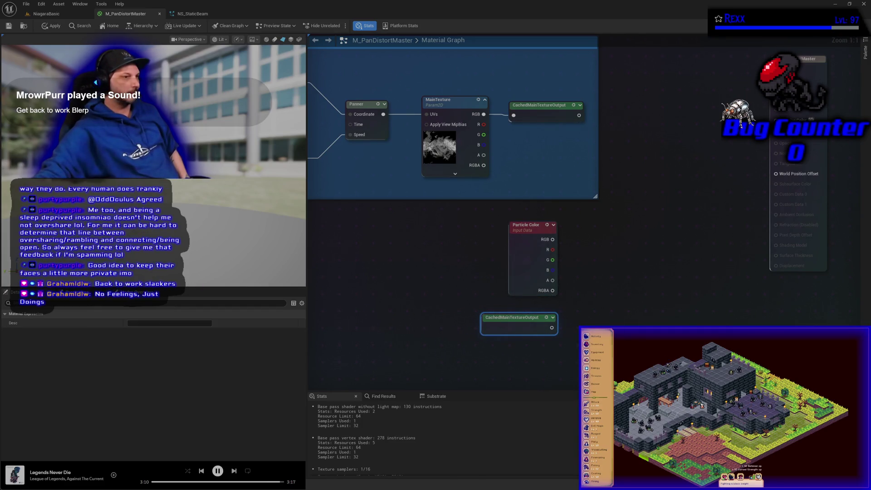
# Step: Add a Multiply node with Particle Color RGB in B, placing CachedMainTextureOutput above Particle Color
pyautogui.click(588, 273)
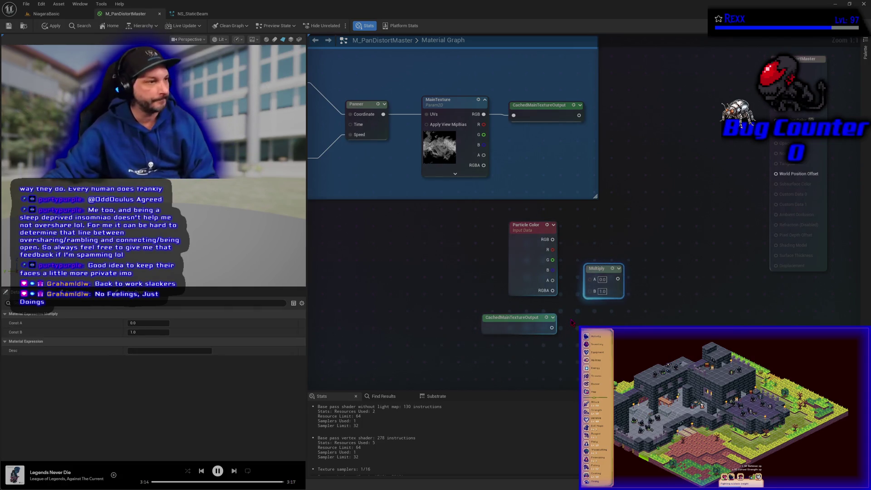
pyautogui.moveTo(553, 239)
pyautogui.mouseDown()
pyautogui.moveTo(595, 297)
pyautogui.moveTo(595, 244)
pyautogui.mouseUp()
pyautogui.moveTo(517, 317); pyautogui.dragTo(446, 284)
pyautogui.moveTo(535, 205); pyautogui.dragTo(610, 278)
pyautogui.moveTo(550, 282); pyautogui.dragTo(566, 357)
pyautogui.moveTo(460, 288)
pyautogui.mouseDown()
pyautogui.moveTo(548, 271)
pyautogui.moveTo(607, 306)
pyautogui.mouseUp()
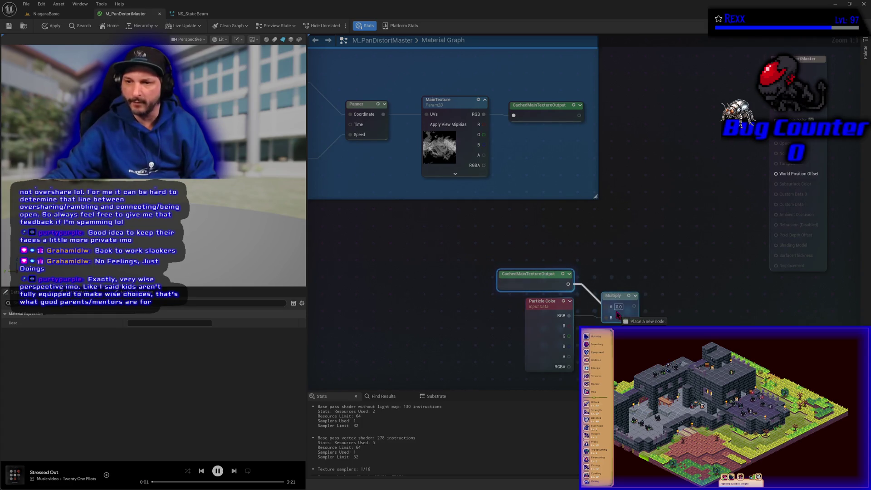